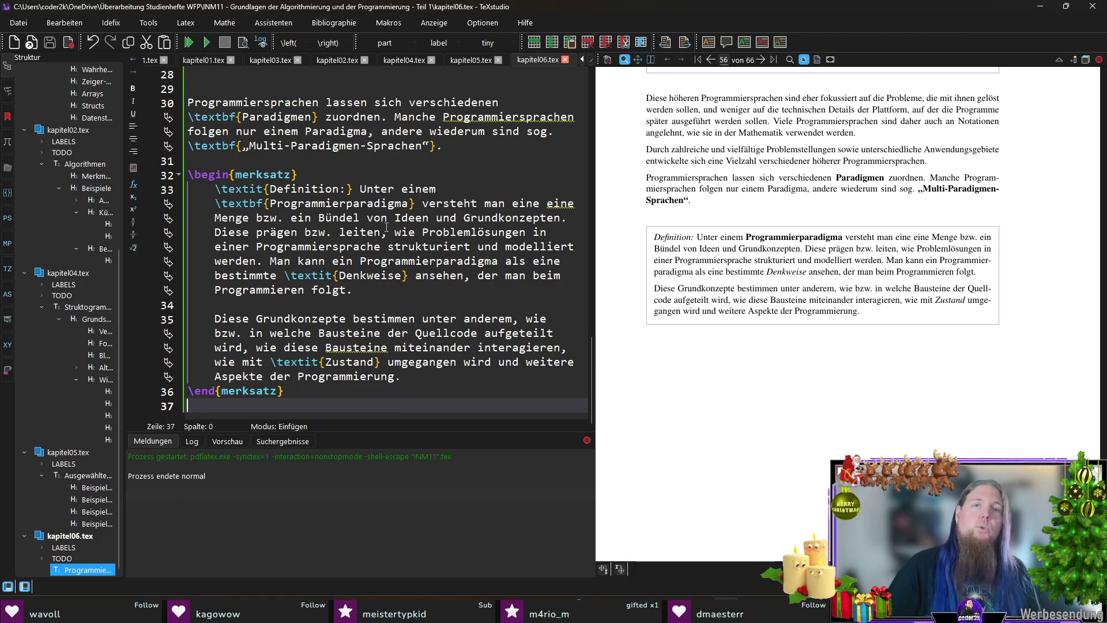
Step: Remove the duplicated 'eine Menge bzw.' from the definition and fix the word to 'ein'
mouse_move(534, 204)
left_mouse_down()
mouse_move(580, 204)
mouse_move(292, 219)
left_mouse_up()
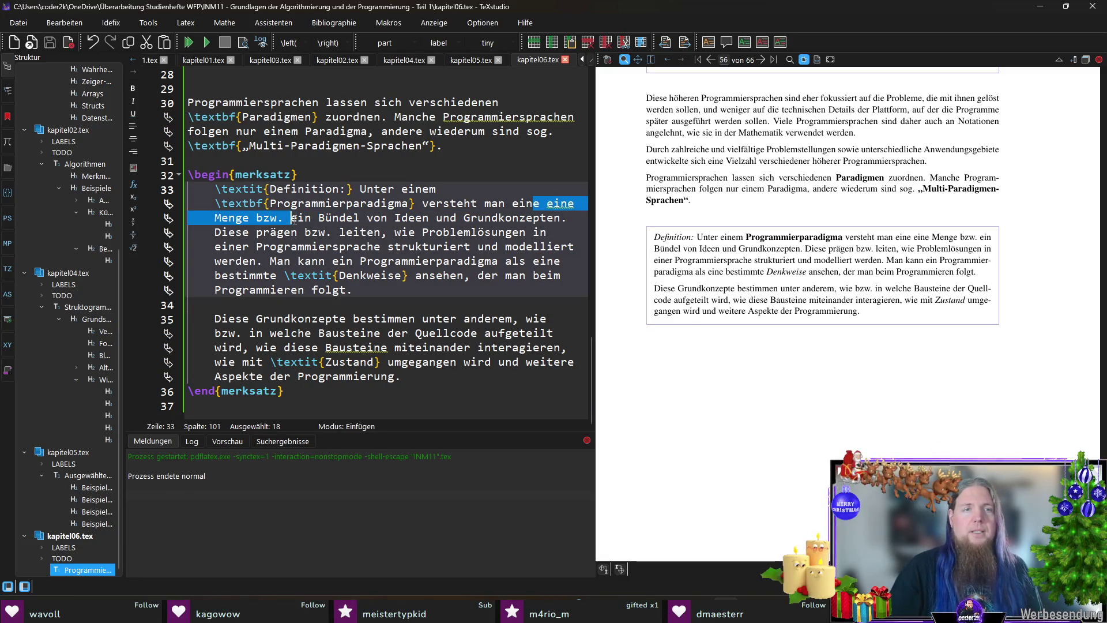
key("Delete")
key("BackSpace")
key("BackSpace")
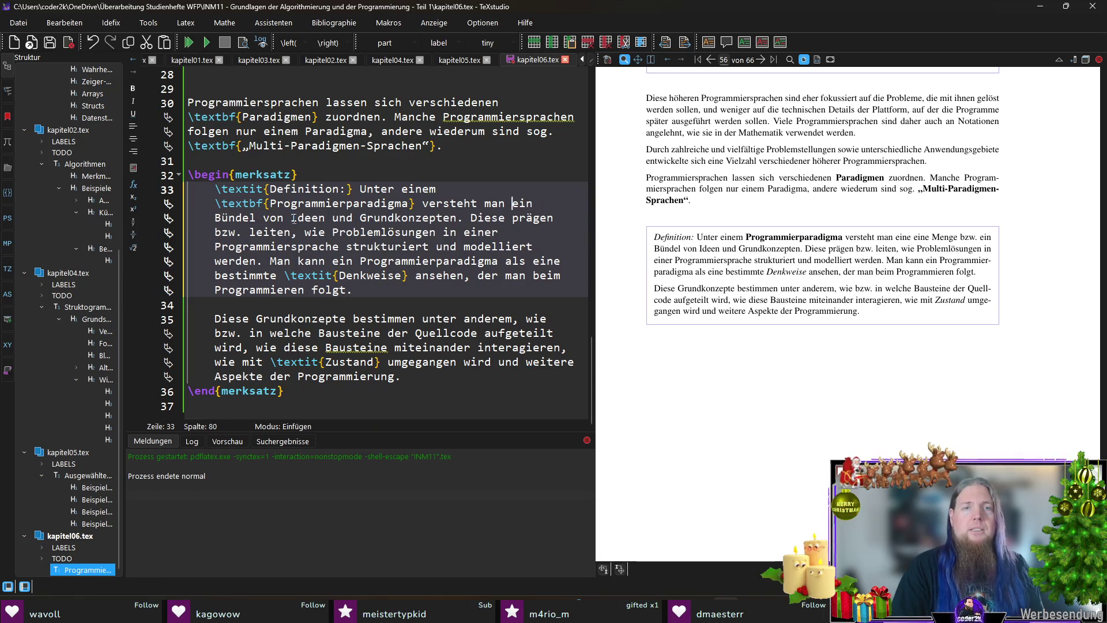
Step: Save and compile kapitel06.tex, then jump to the line after the merksatz block
key("F5")
key("End")
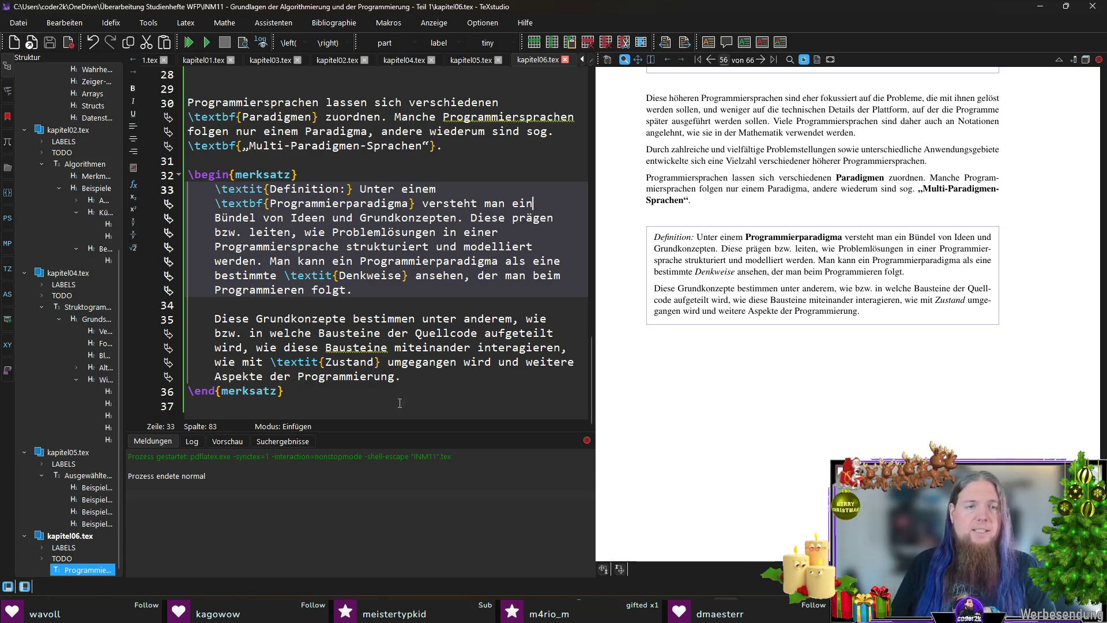
key("ctrl+End")
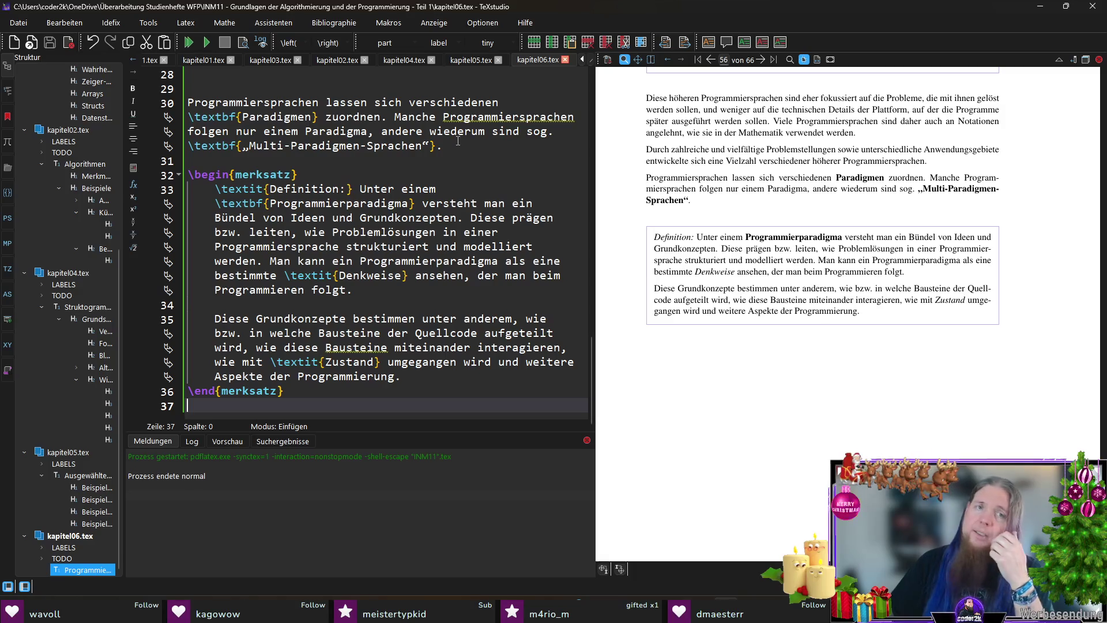
Step: Insert 'sind explizit für das Arbeiten mit einem bestimmten' before 'folgen' in line 30
left_click(394, 118)
key("shift+End")
key("End")
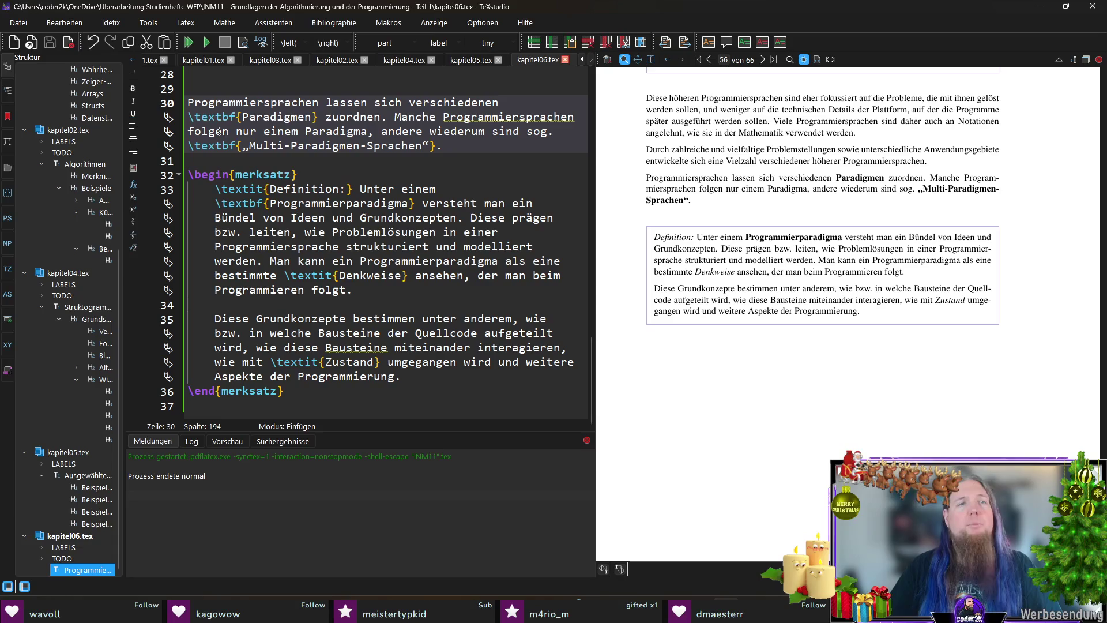
double_click(208, 132)
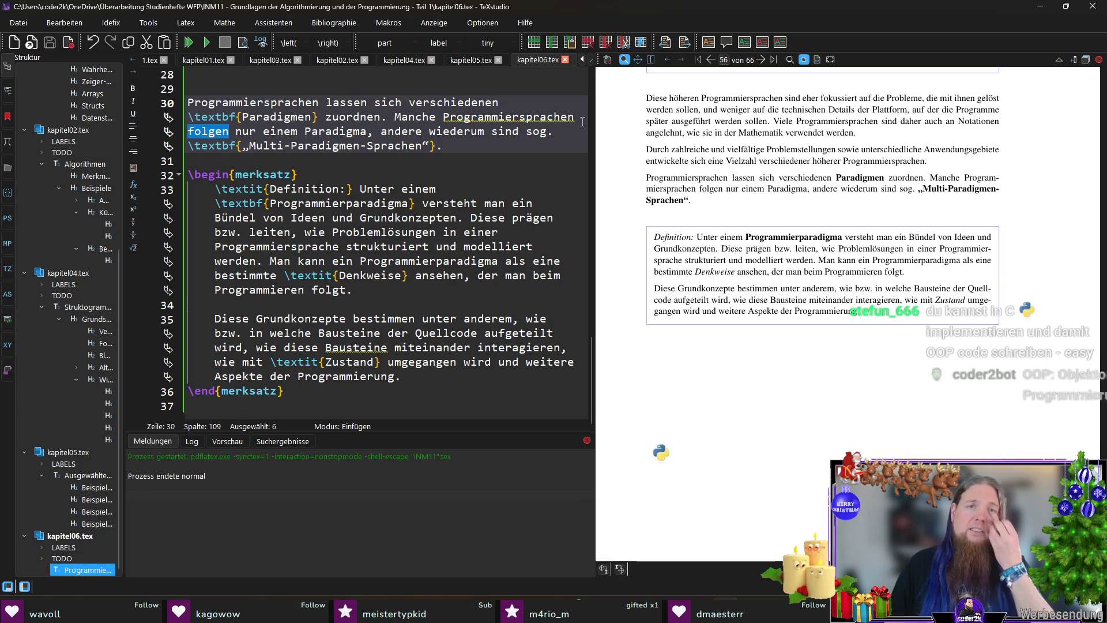
key("Left")
type("sind e")
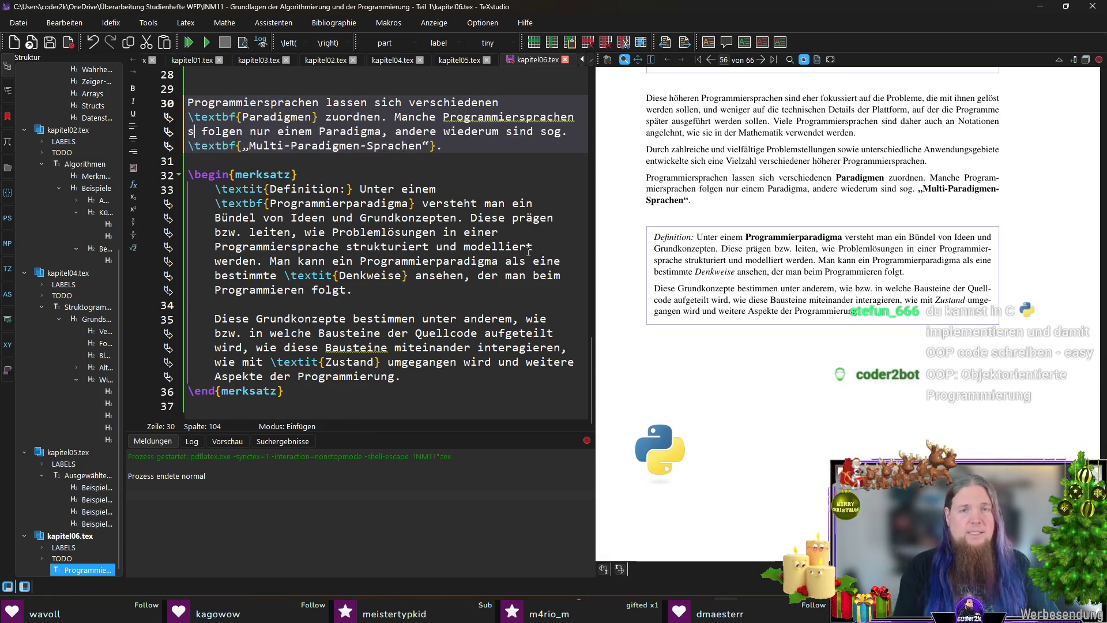
type("xplizit")
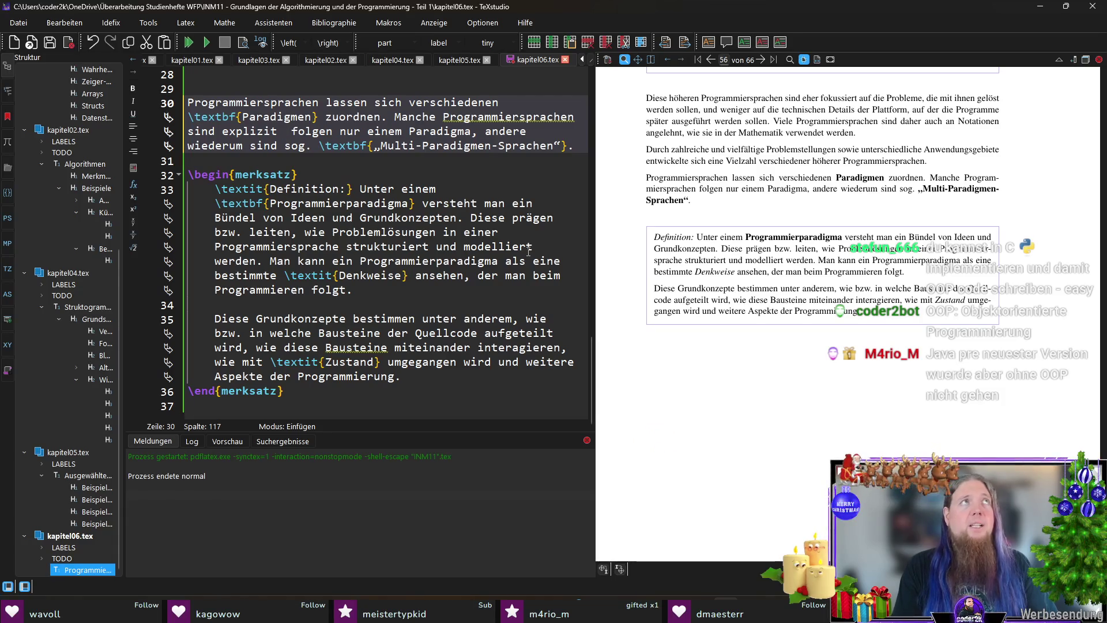
type("für die Be")
type("f")
key("BackSpace")
key("BackSpace")
key("BackSpace")
type("Verwendung")
key("ctrl+shift+Left")
key("ctrl+shift+Left")
type("das Arbeitn")
key("BackSpace")
type("en mit einem bestimmten")
Step: Replace the old 'folgen nur einem' with 'Paradigma ausgelegt'
key("ctrl+shift+Right")
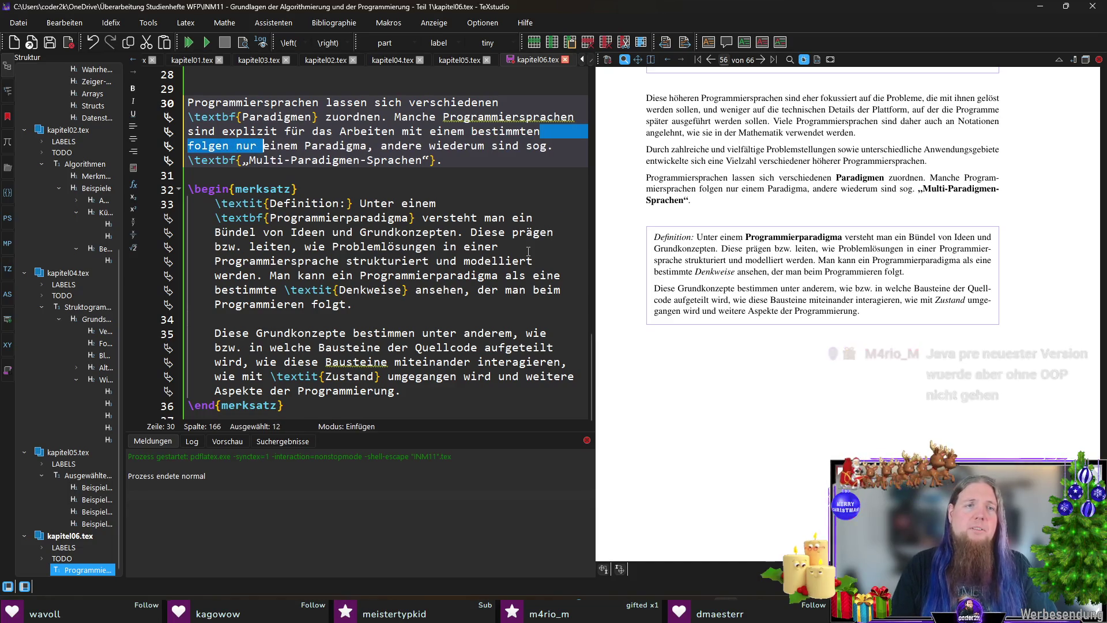
key("ctrl+shift+Right")
key("ctrl+shift+Right")
key("Delete")
type("Paradigma")
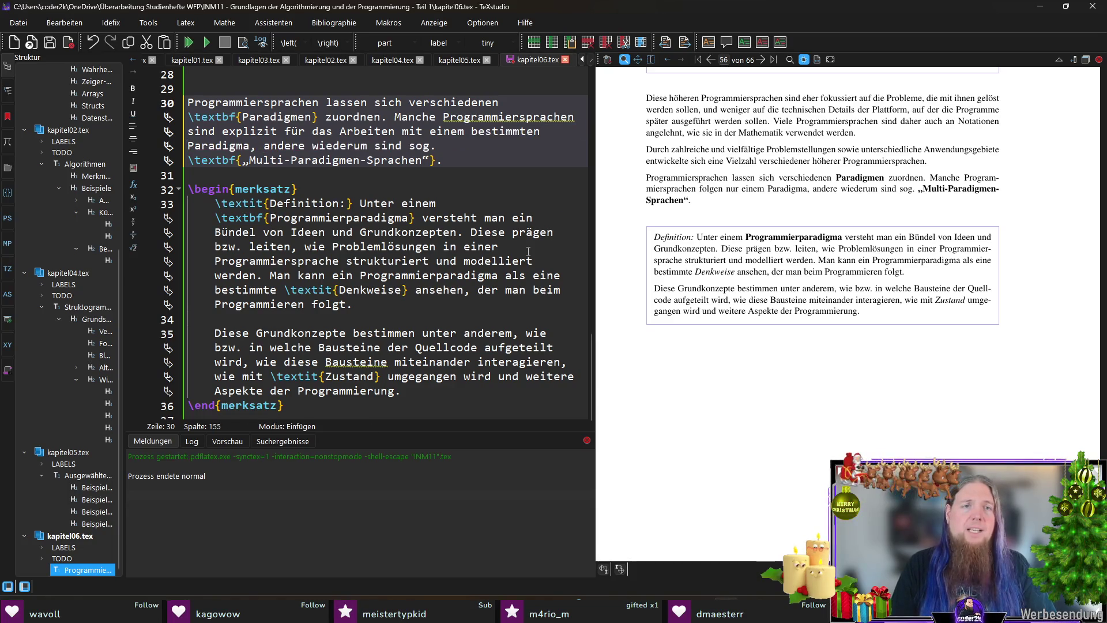
type(" ausgelegt")
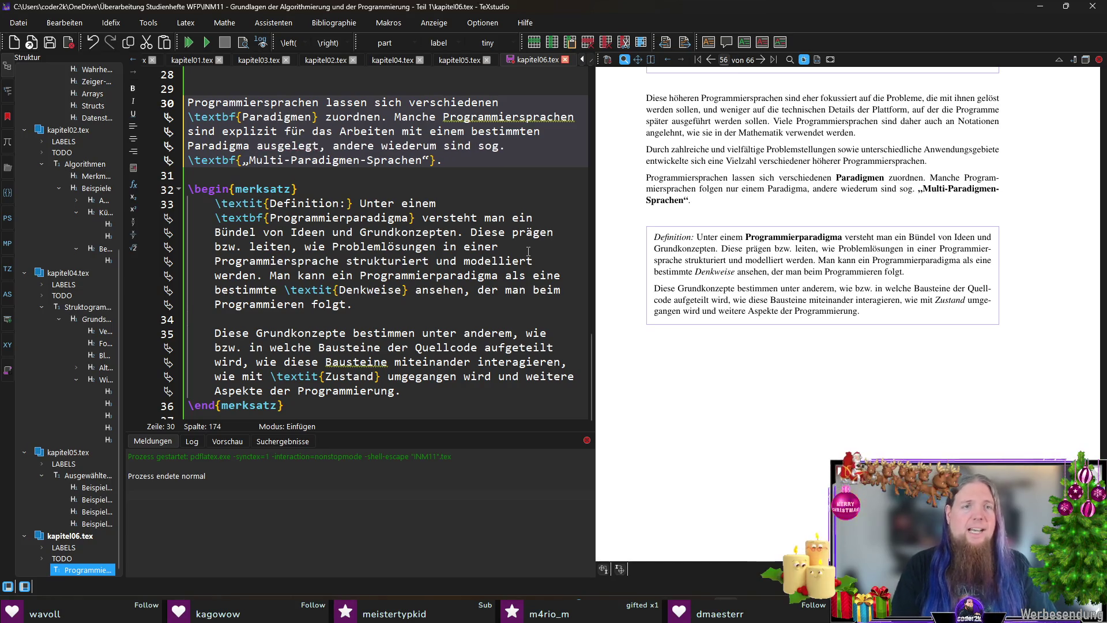
Step: Wrap 'einem' in \textit and recompile the document
key("ctrl+Right")
key("ctrl+Right")
key("ctrl+Right")
key("Up")
key("ctrl+Left")
key("ctrl+shift+Right")
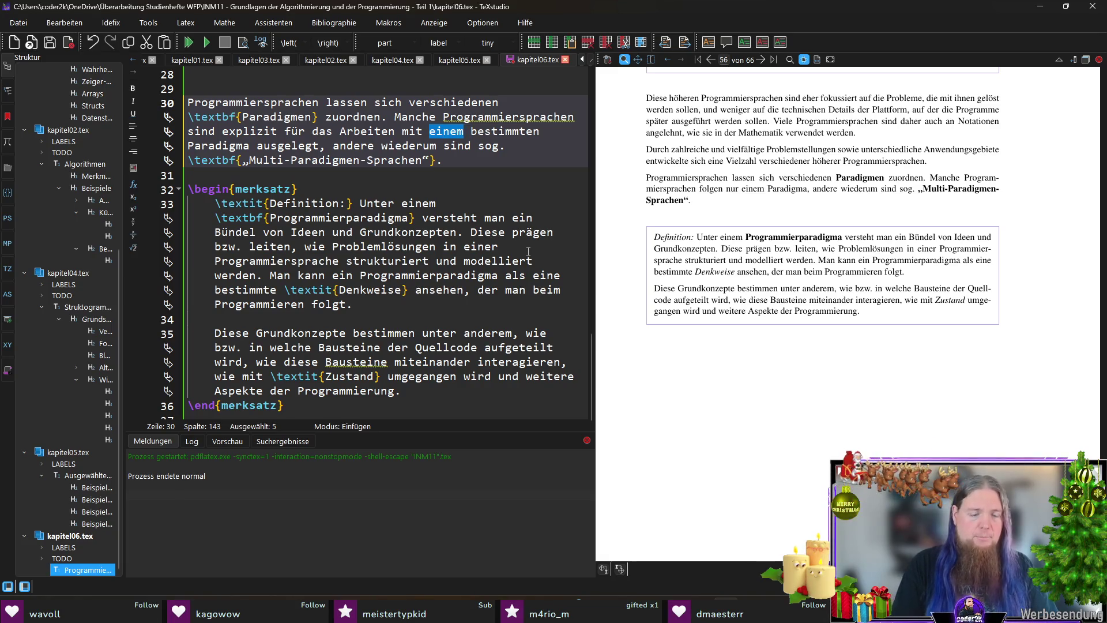
key("ctrl+i")
key("Down")
key("Down")
key("End")
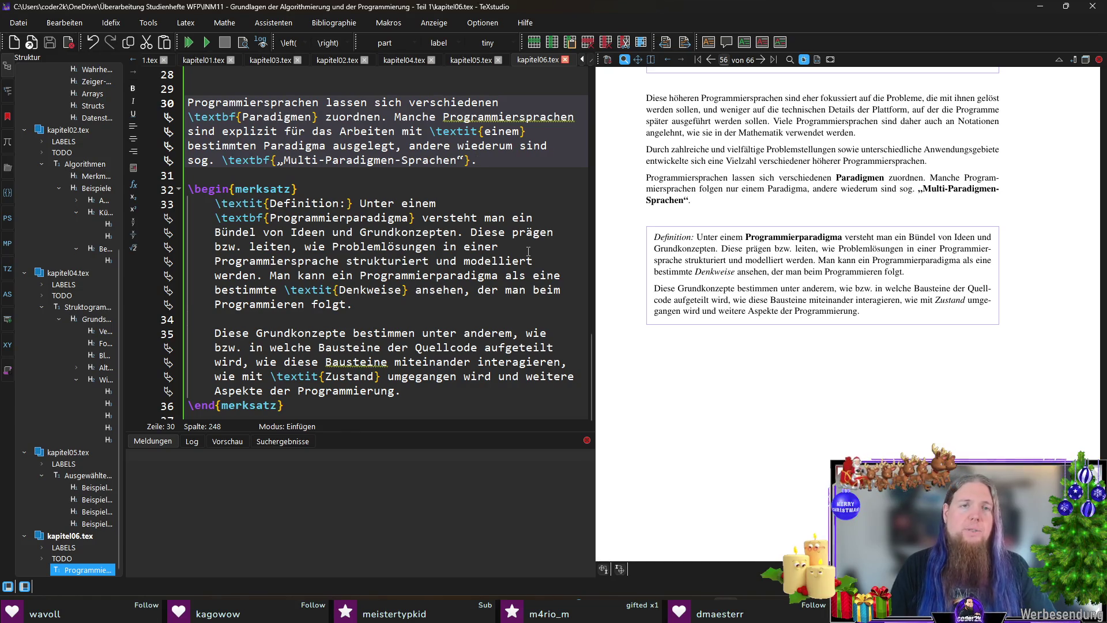
key("F5")
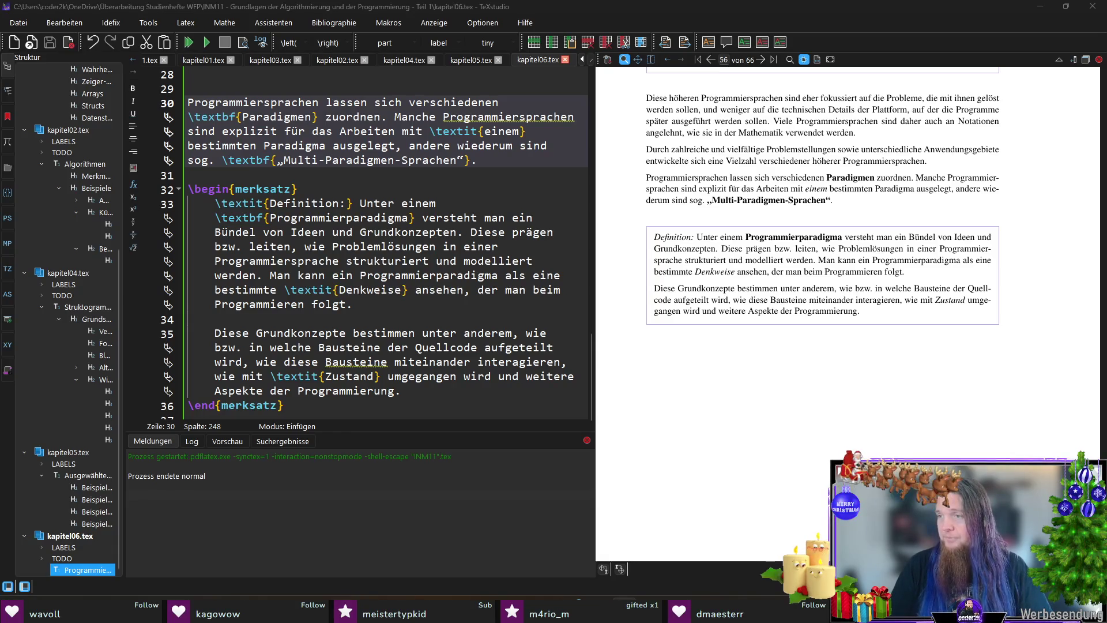
Step: Scroll the editor down toward the end of the merksatz block
scroll(351, 342, "down", 1)
Step: Insert blank lines after \end{merksatz} for the next paragraph
left_click(438, 406)
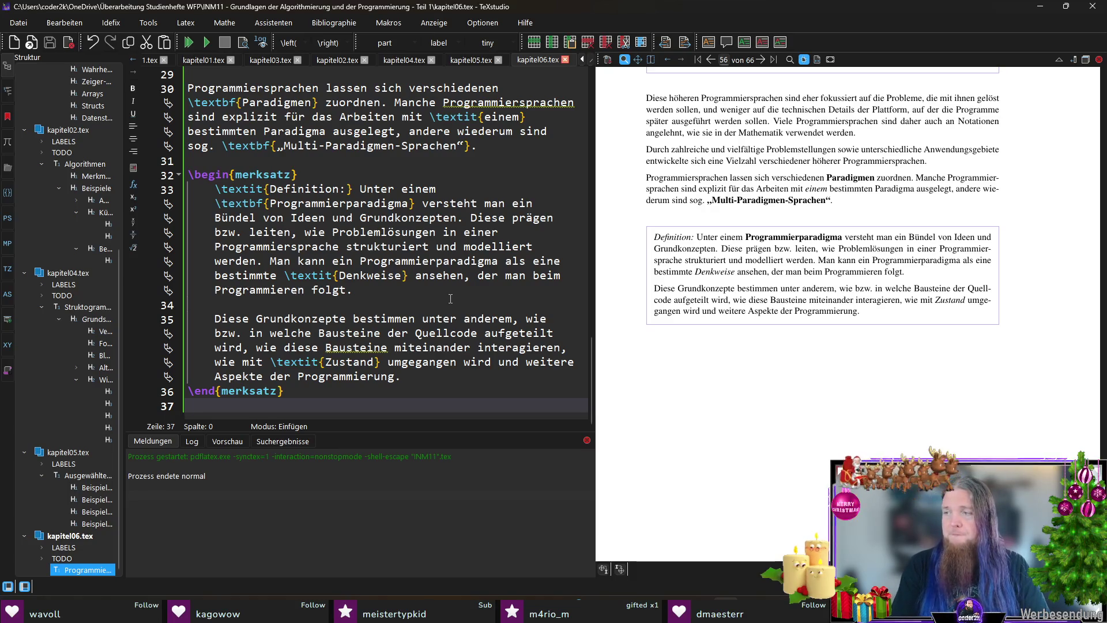
key("Return")
key("Return")
key("Up")
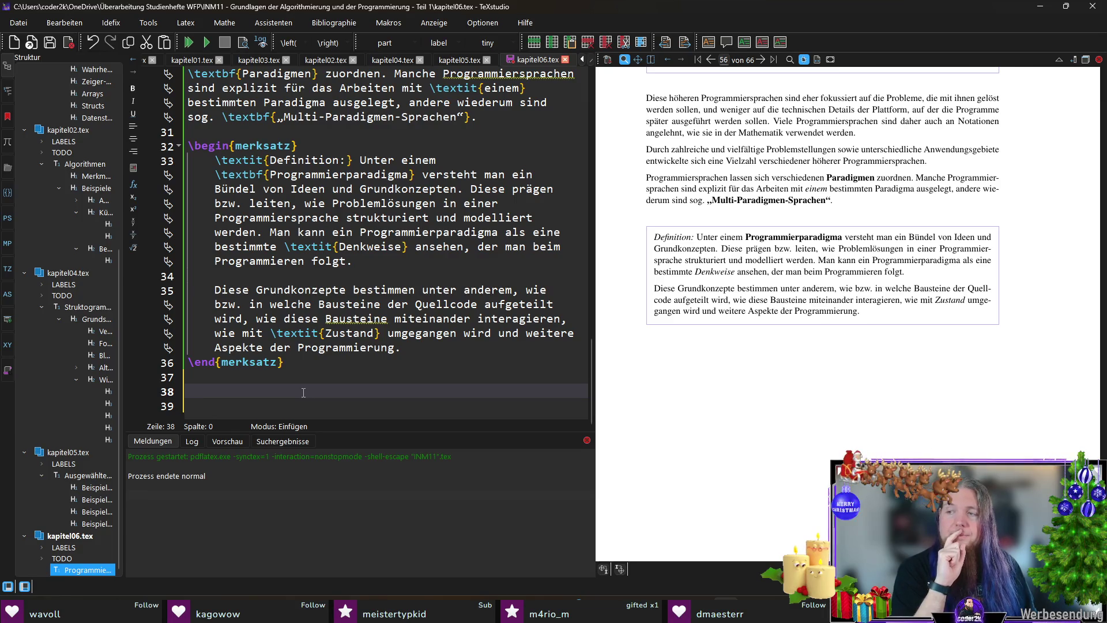
Step: Write the intro 'Die beiden Hauptströmungen an Programmierparadigmen sind:' after the merksatz block
type("Grob")
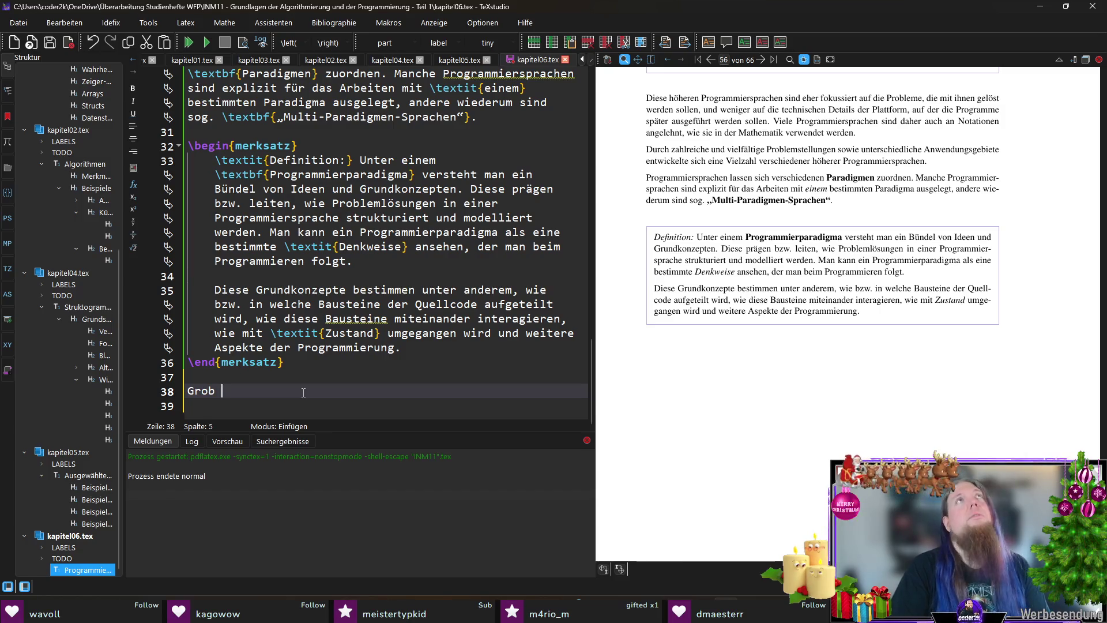
key("shift+Home")
type("Die beiden Hau")
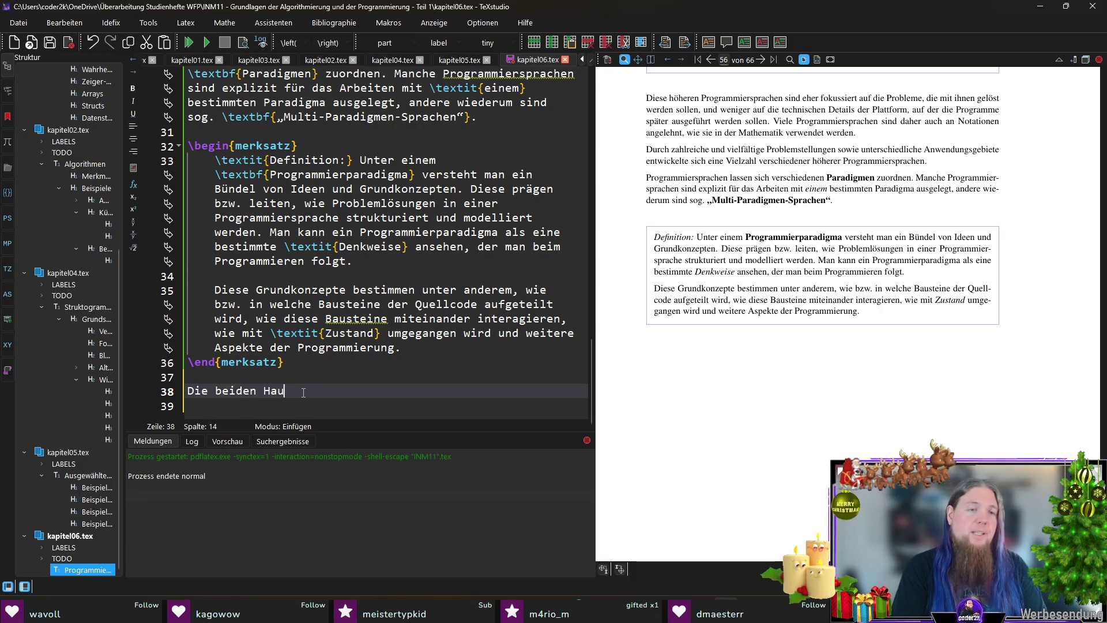
type("ptströ")
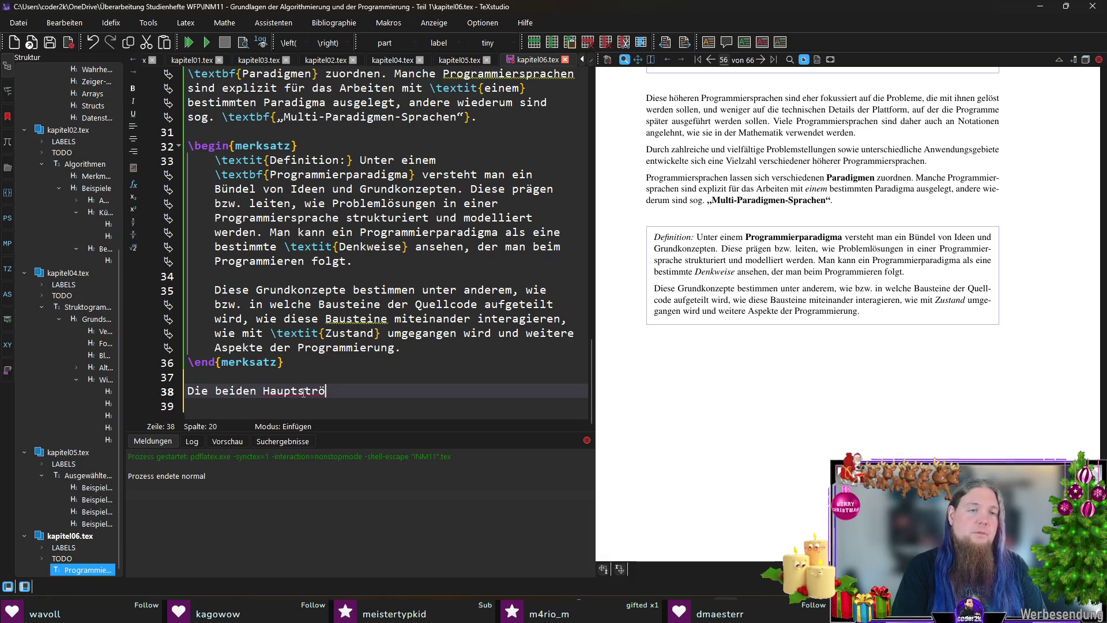
type("mungen an Progra")
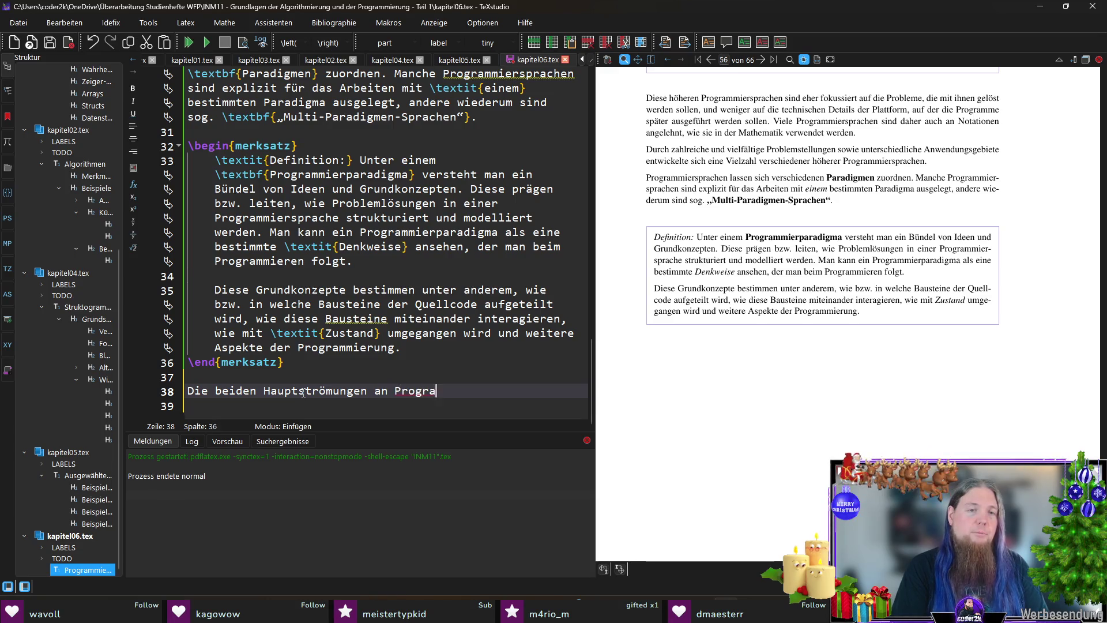
type("mmierparadigmen sind:")
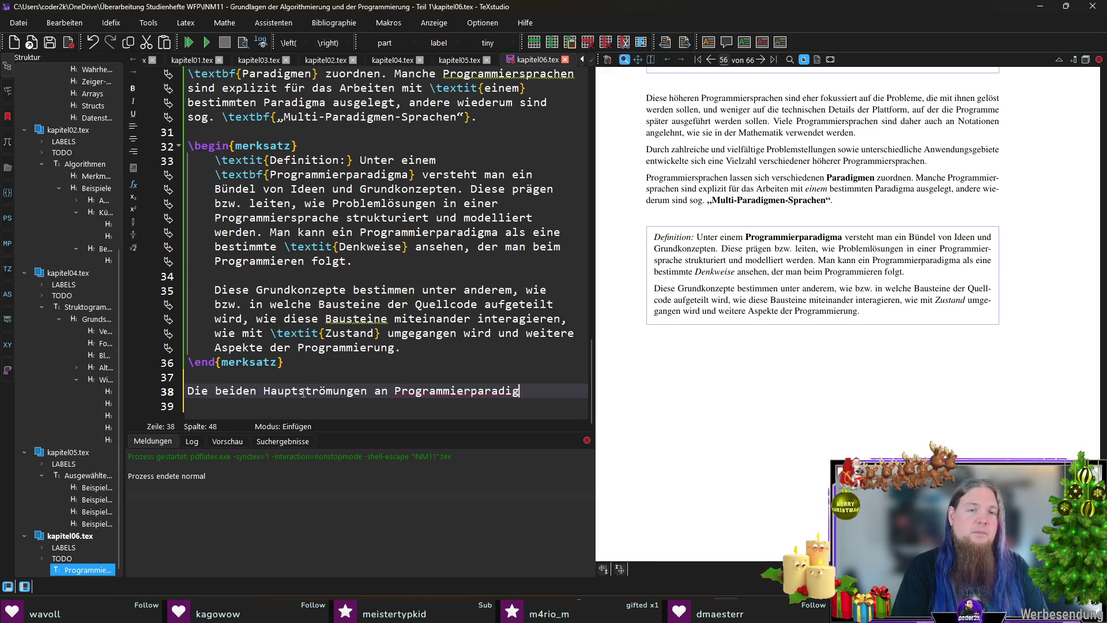
key("Return")
key("Return")
Step: Add an itemize list with Imperative Programmierung and Deklarative Programmierung items
type("\begin{")
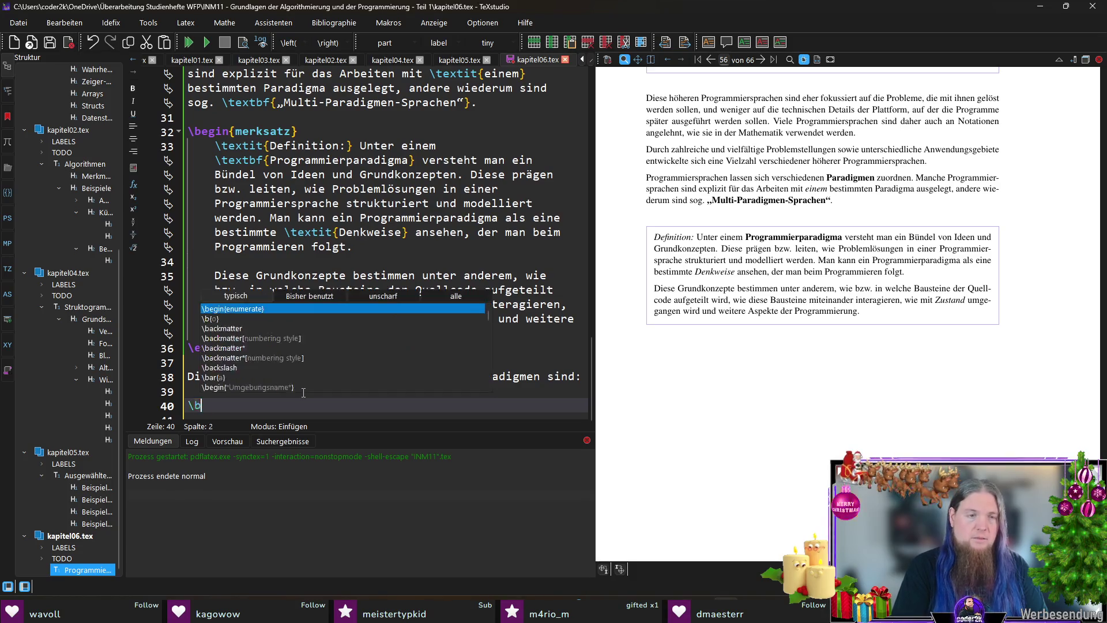
type("item")
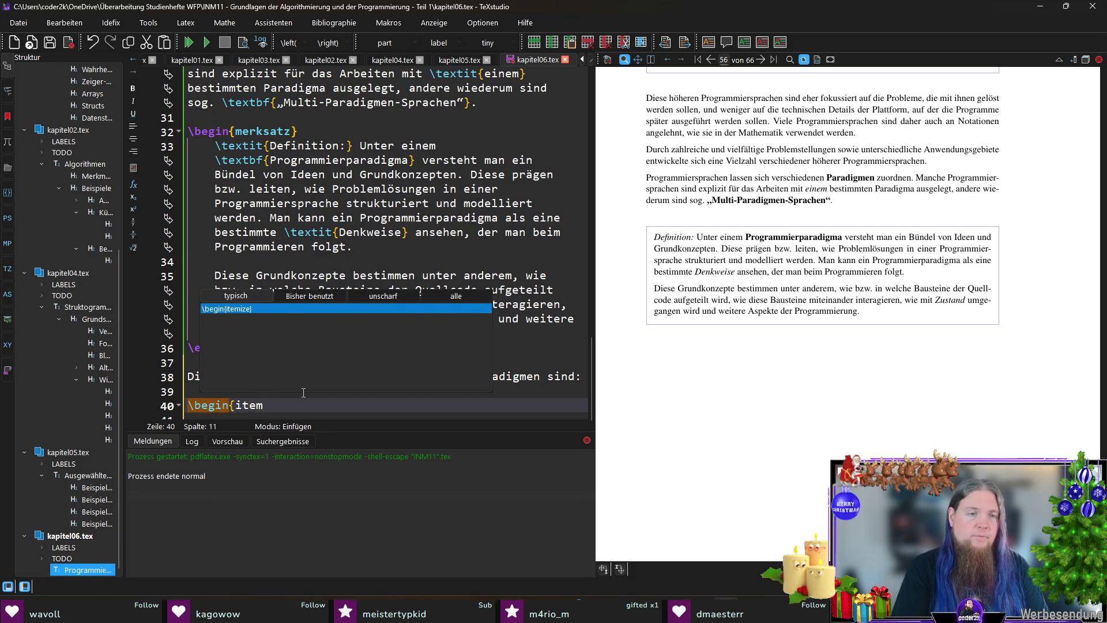
key("Return")
type("Imperative ")
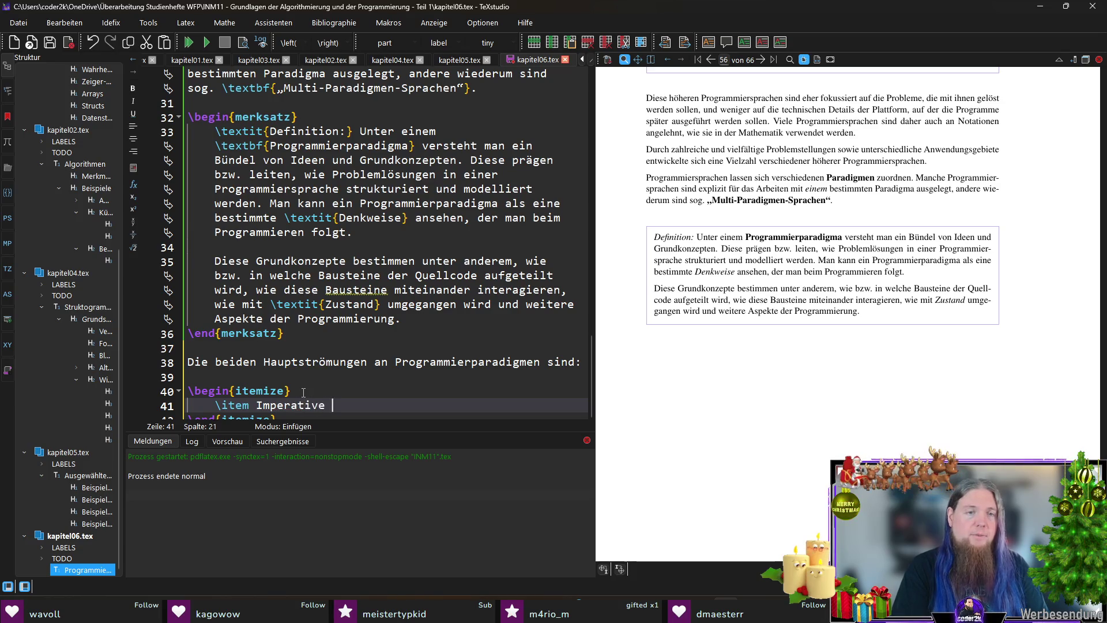
type("Programmierung")
key("Return")
type("\\item Dekl")
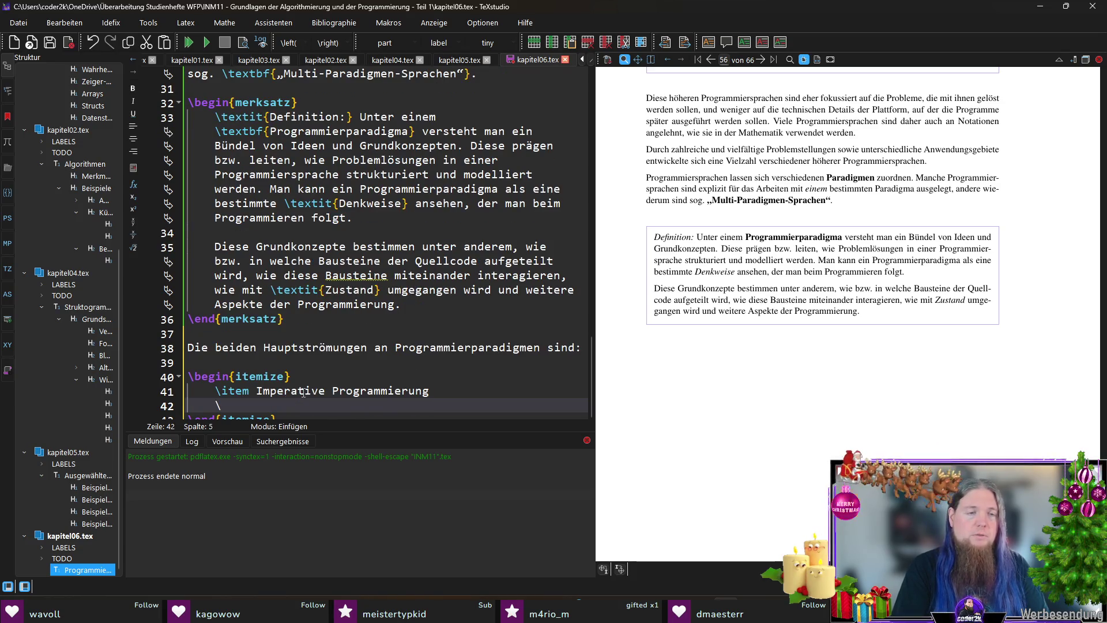
type("arative Programmierung")
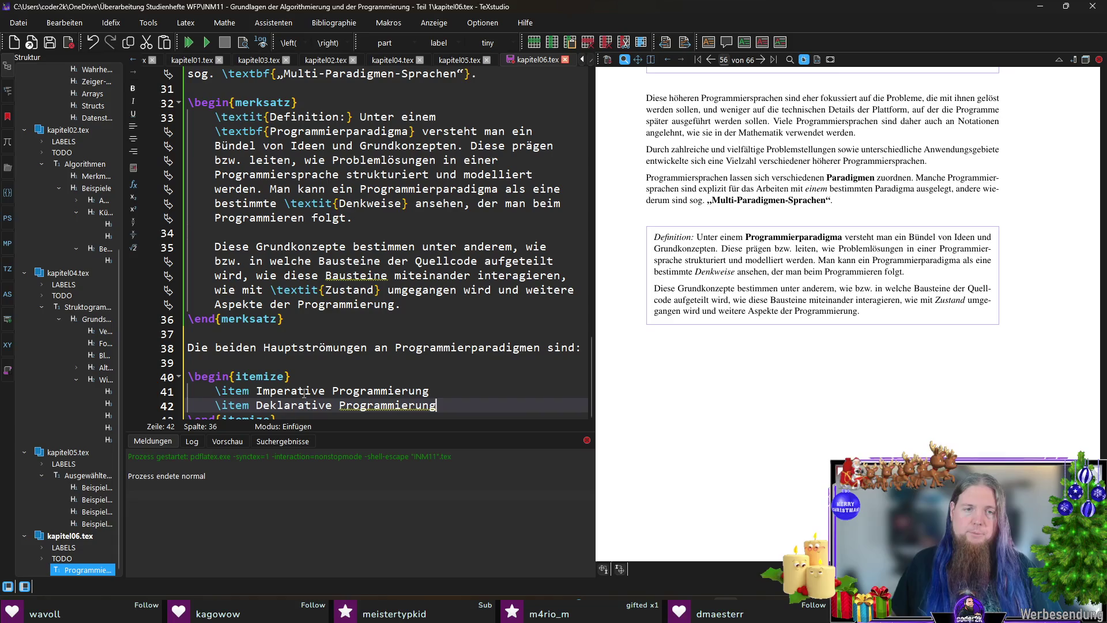
scroll(401, 275, "down", 1)
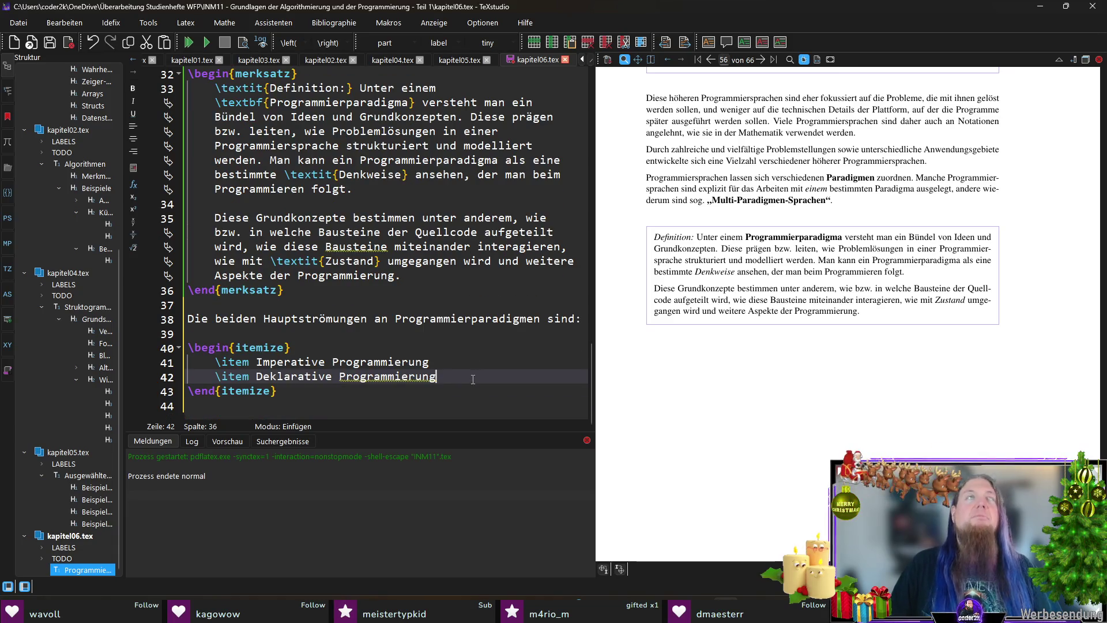
left_click(384, 407)
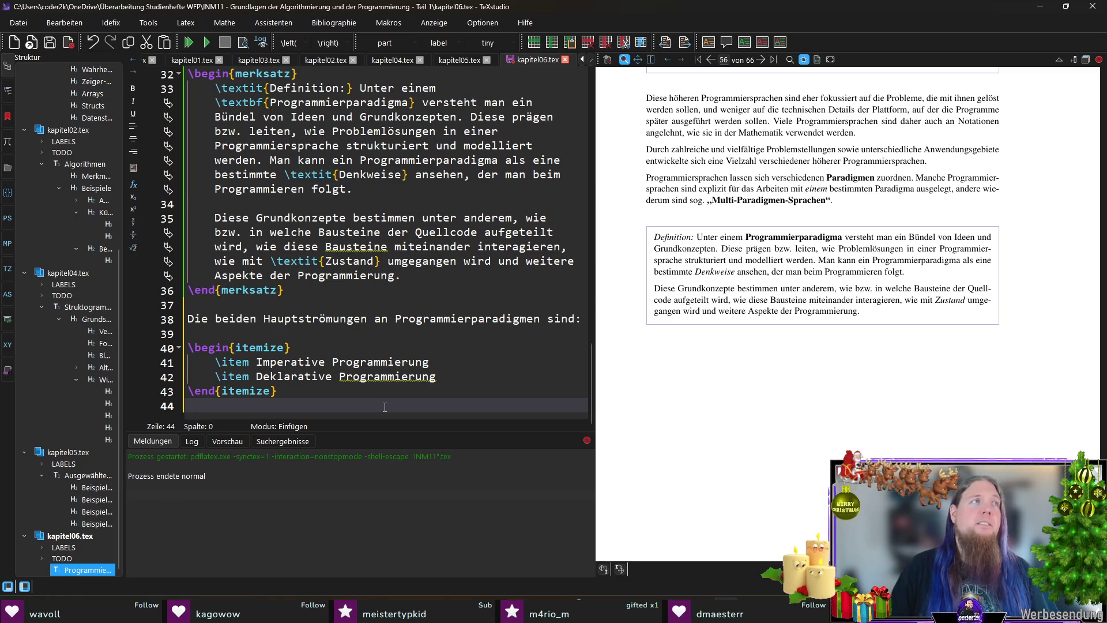
Step: Draft ': Man beschreibt Instruktionen und deren' after the Imperative Programmierung item
left_click(449, 360)
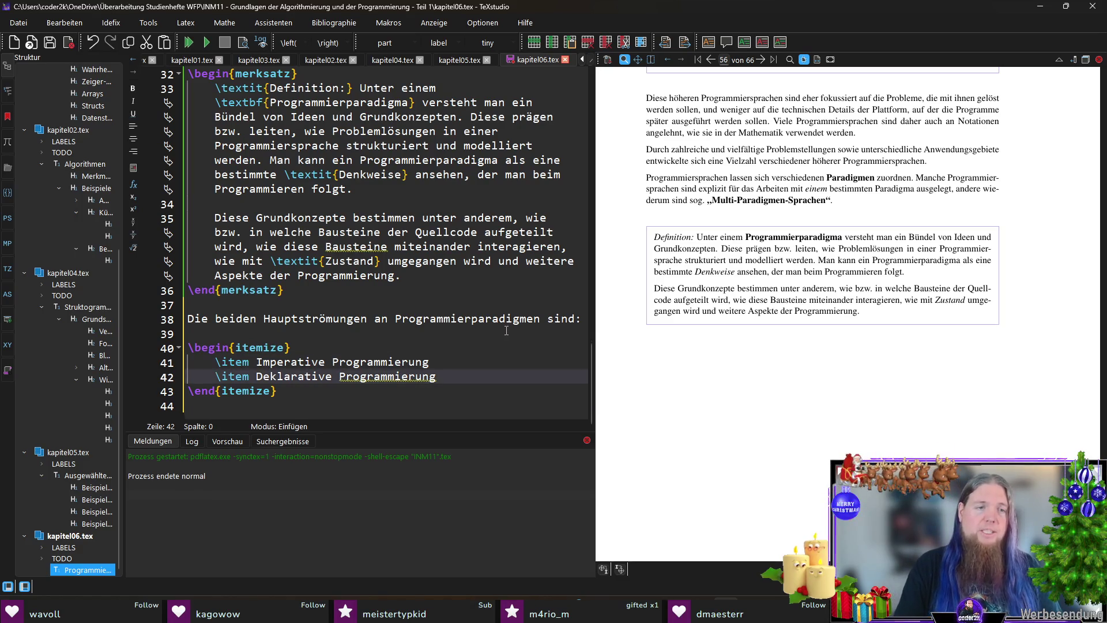
key("Return")
key("Up")
type(":")
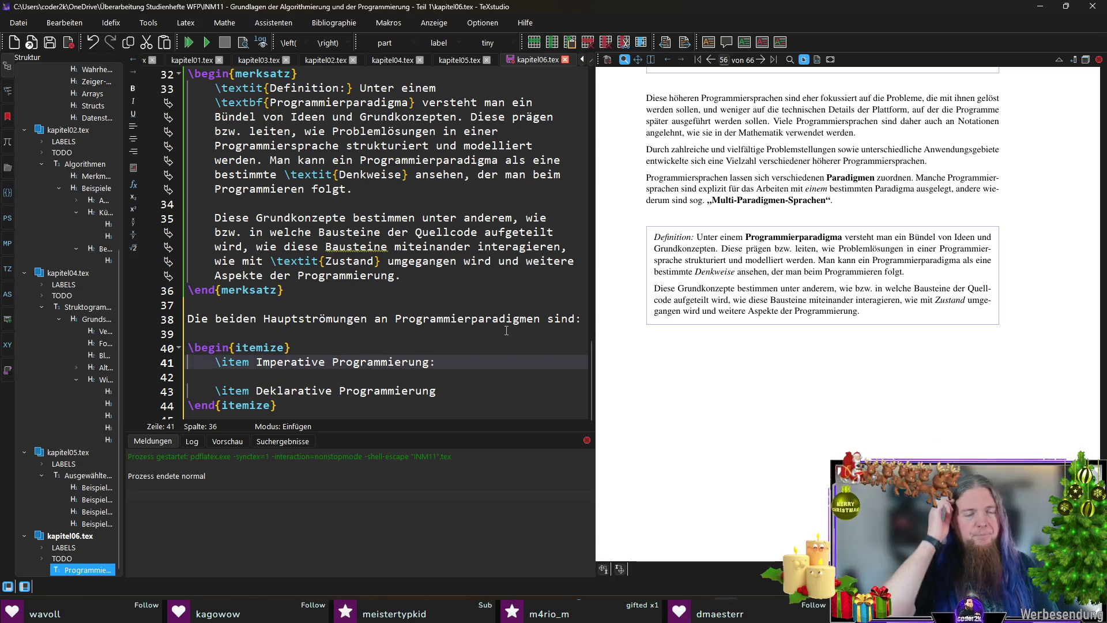
type(" Man beschreibt")
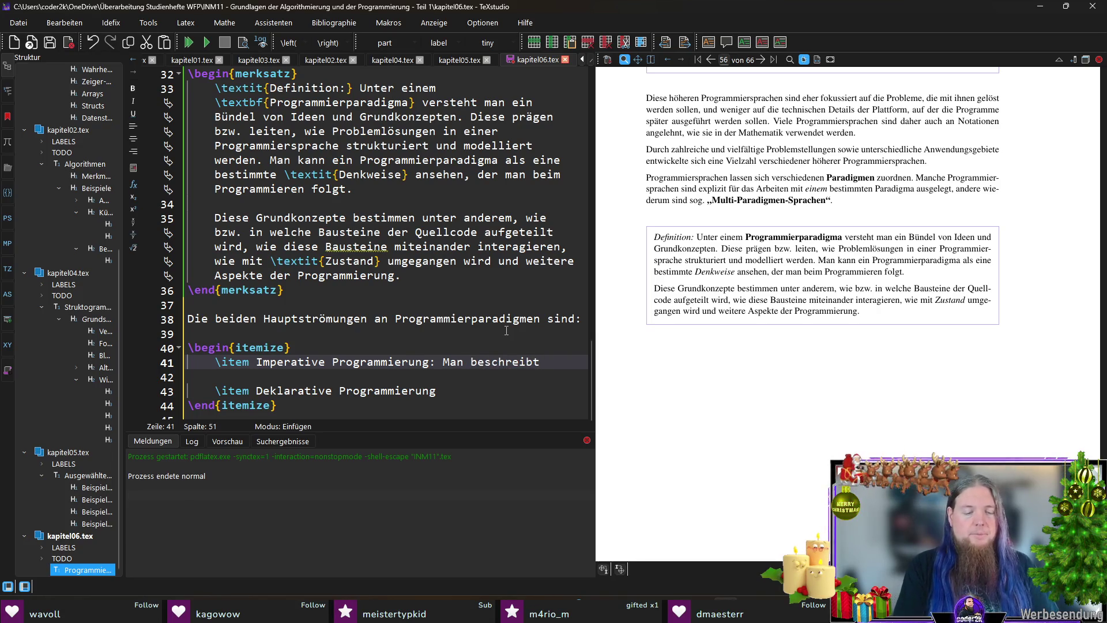
type(" I")
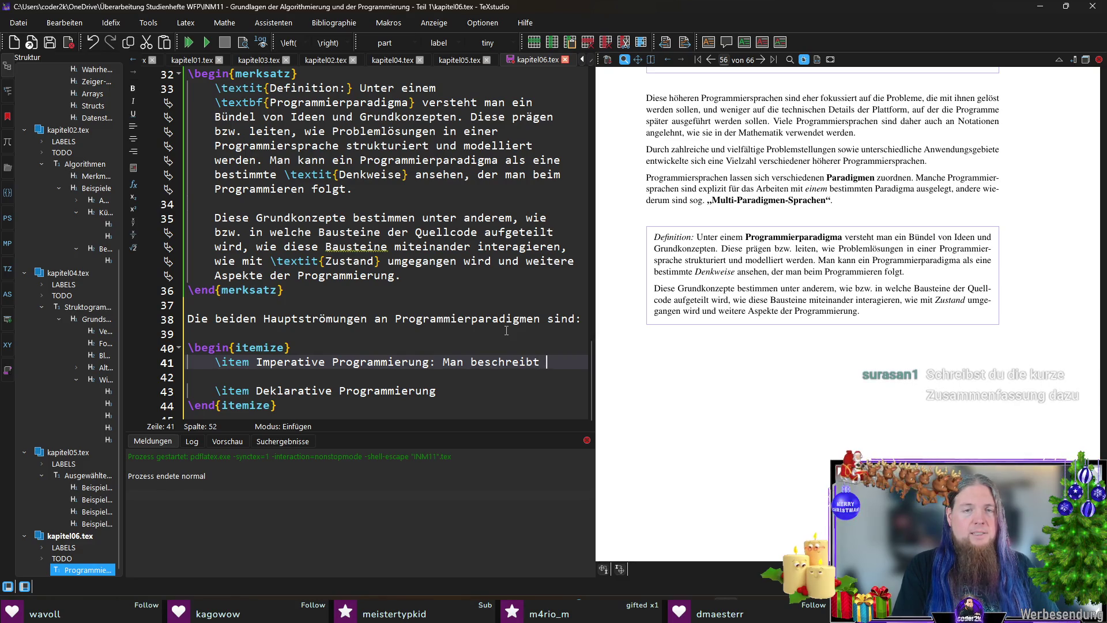
type("nstruktionen")
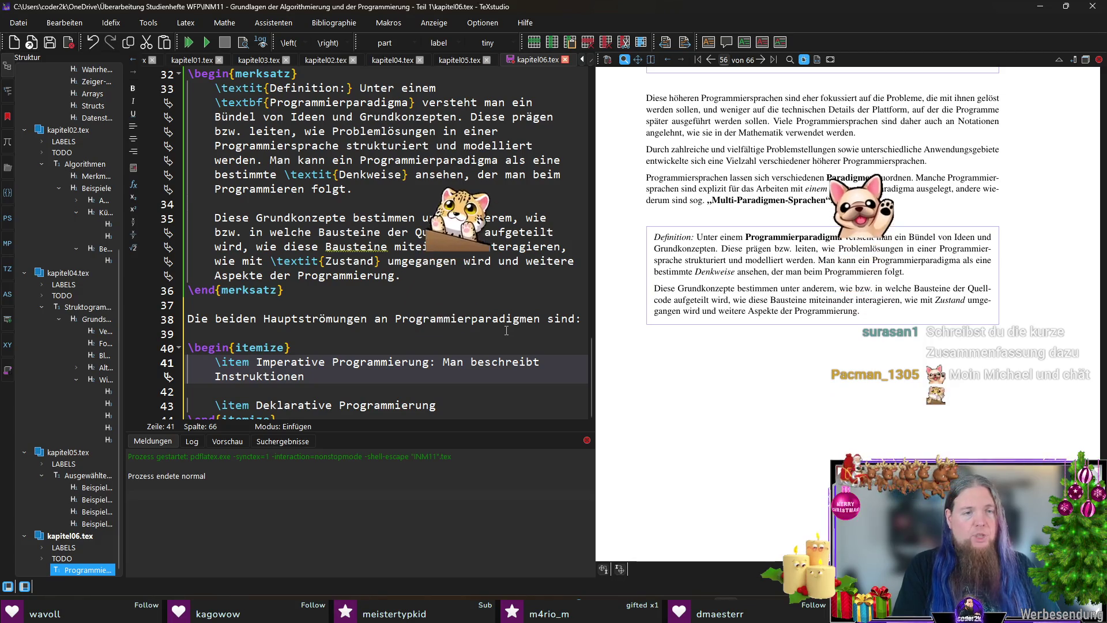
type("und deren")
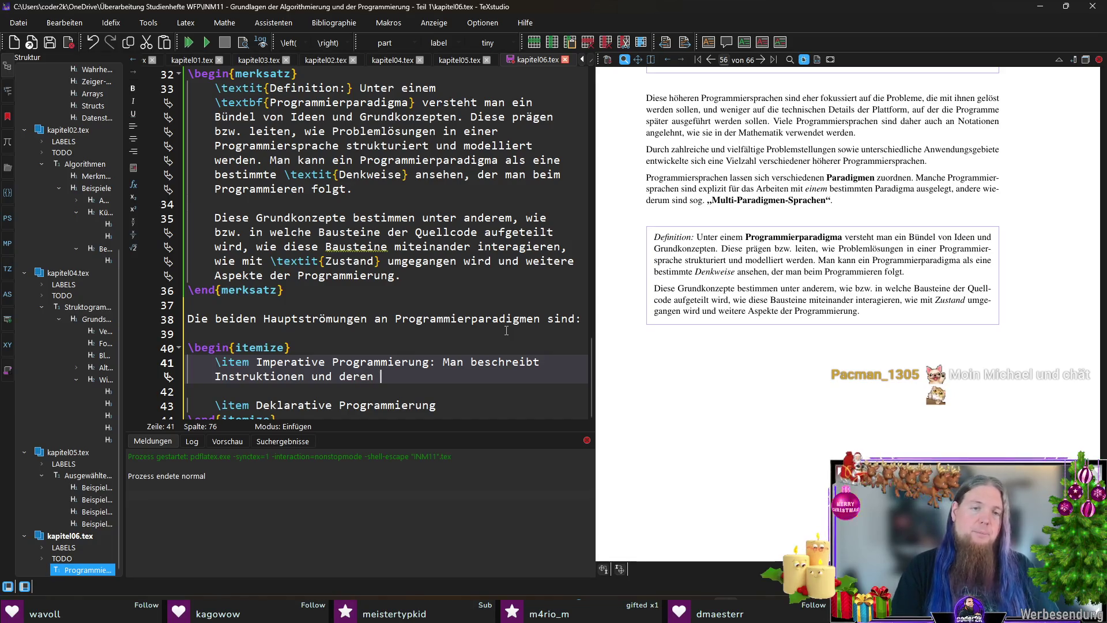
Step: Rewrite it as 'notiert man Instruktionen/Befehle' in given order, with two z. B. examples
key("shift+Up")
key("ctrl+shift+Right")
key("ctrl+shift+Right")
key("ctrl+shift+Right")
key("shift+Left")
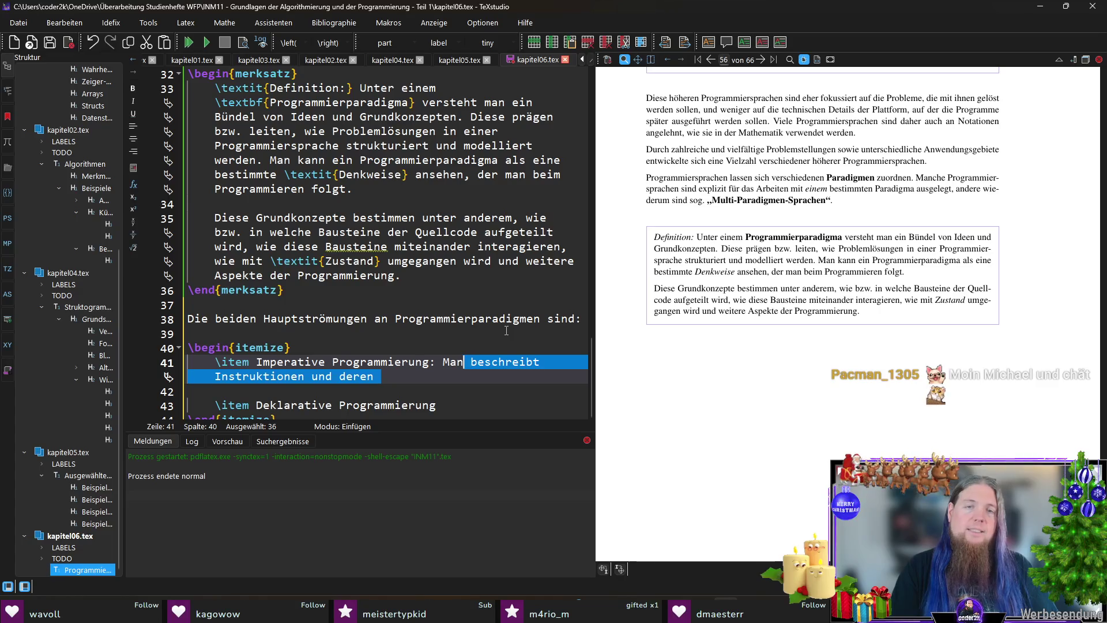
key("shift+Right")
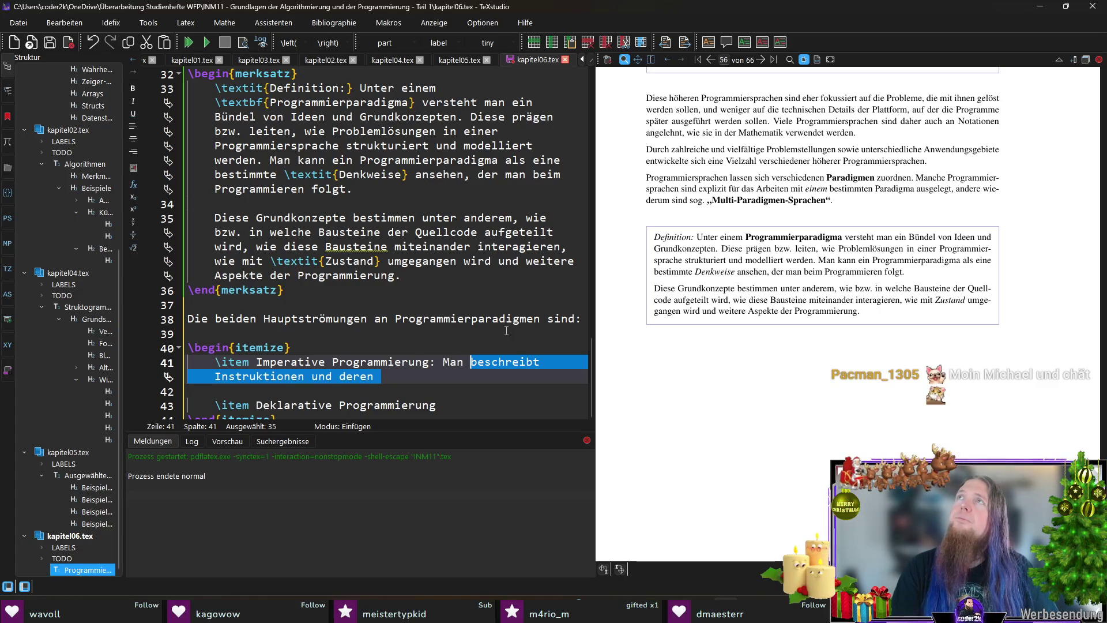
key("Left")
key("ctrl+Left")
key("shift+End")
type("Bei der imperat")
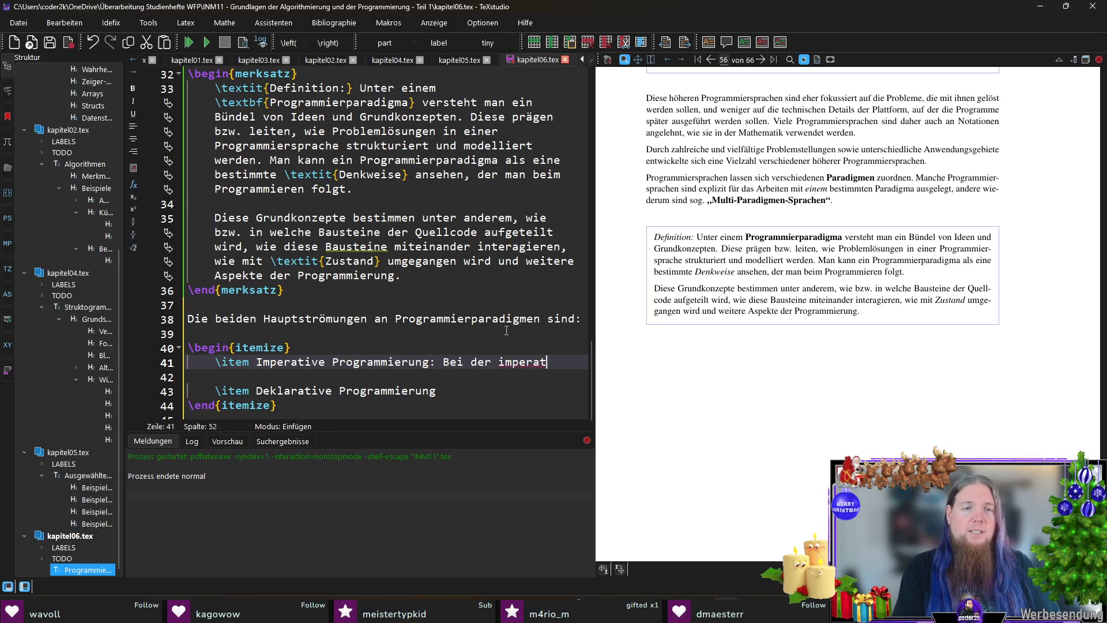
type("iven Programmierung ")
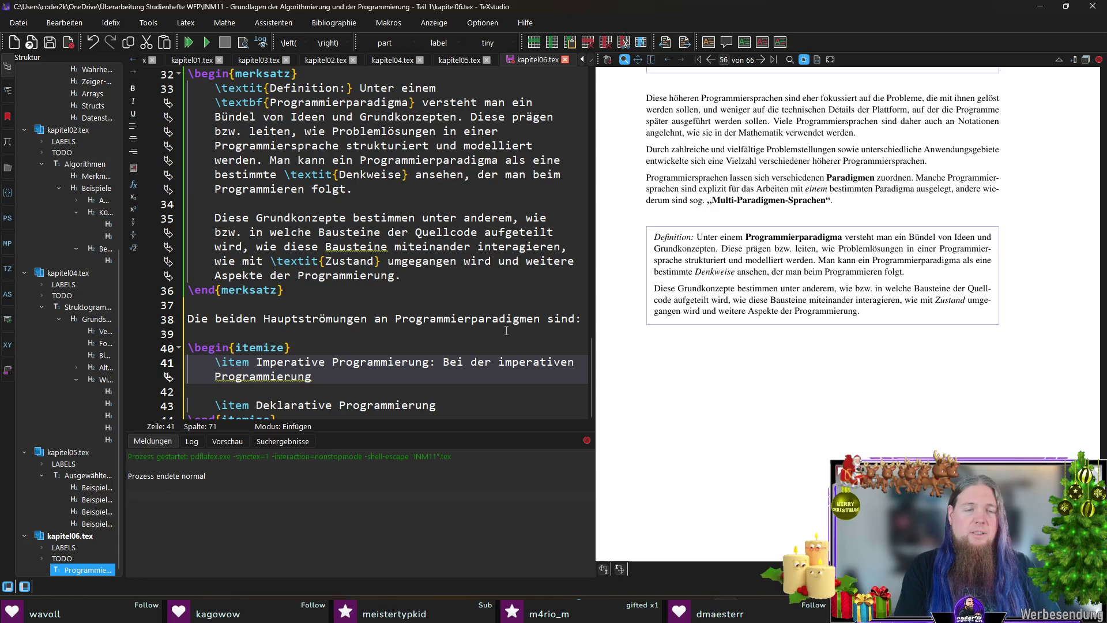
type("notiert m")
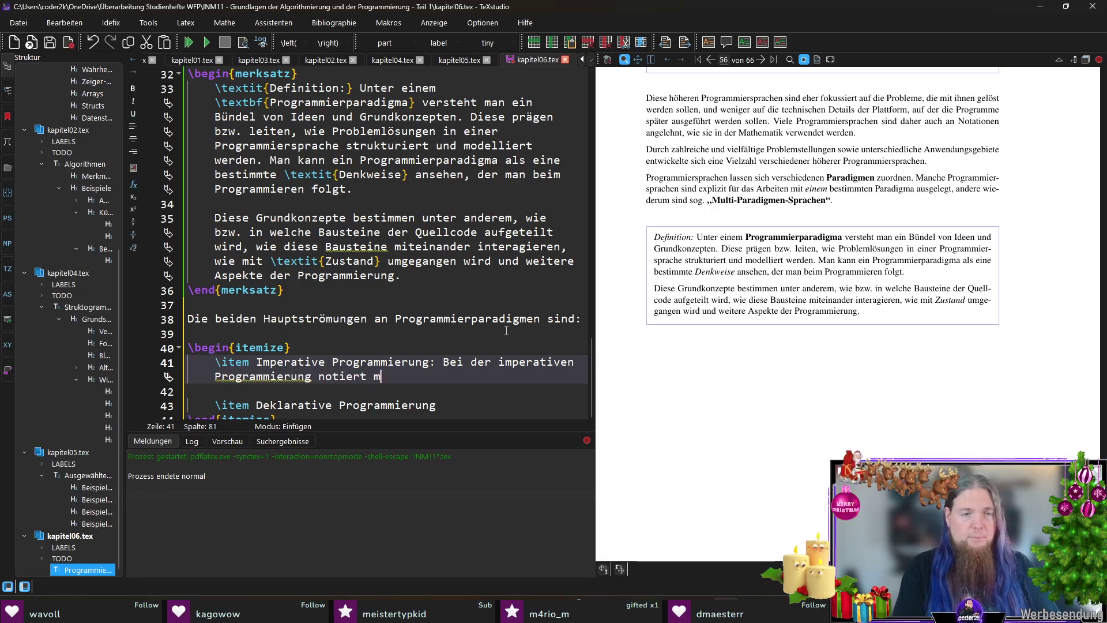
type("an Instrukti")
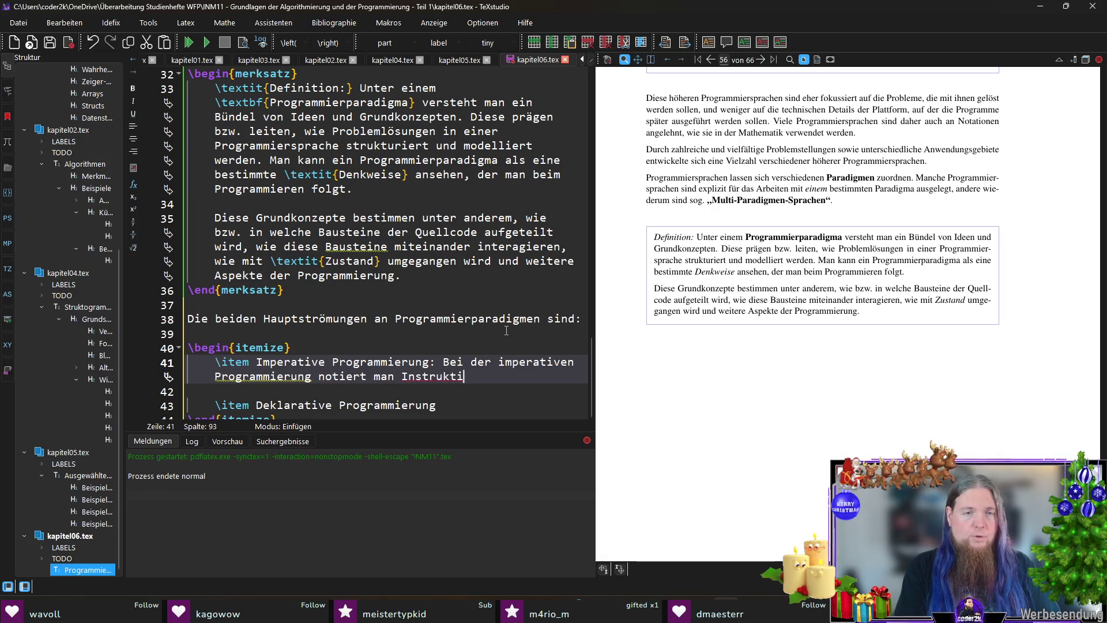
type("onen/Befehle")
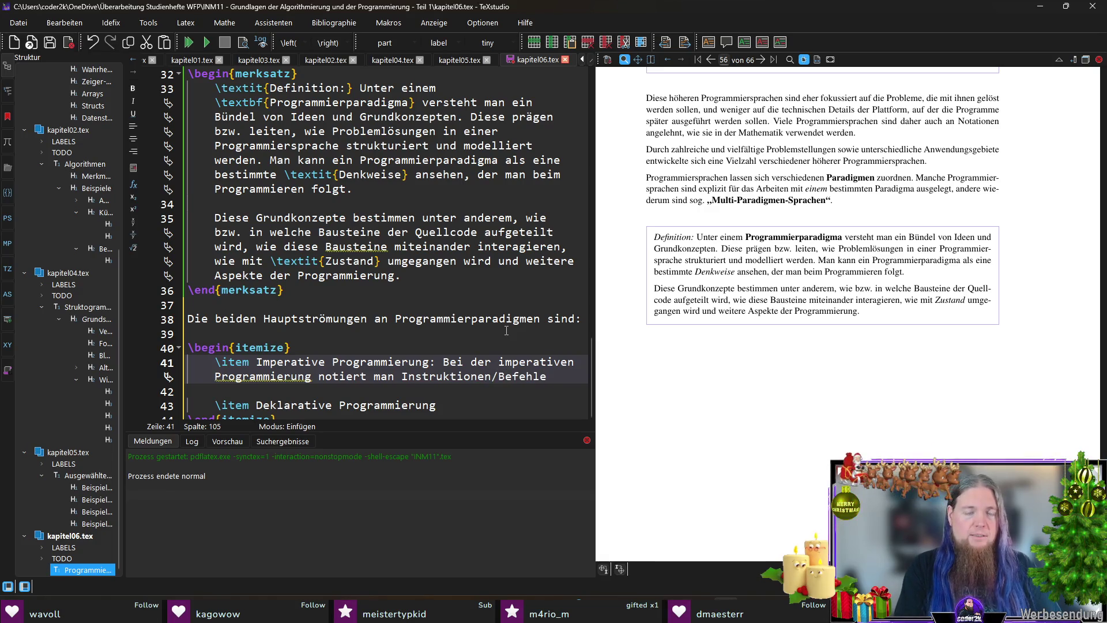
type(", die")
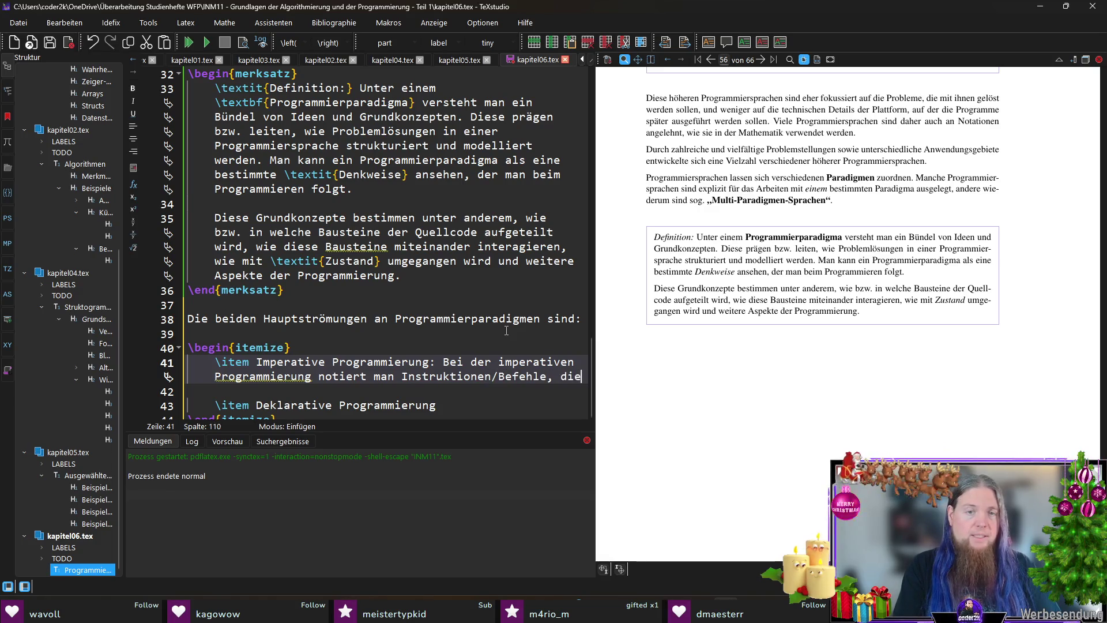
type(" in der angege")
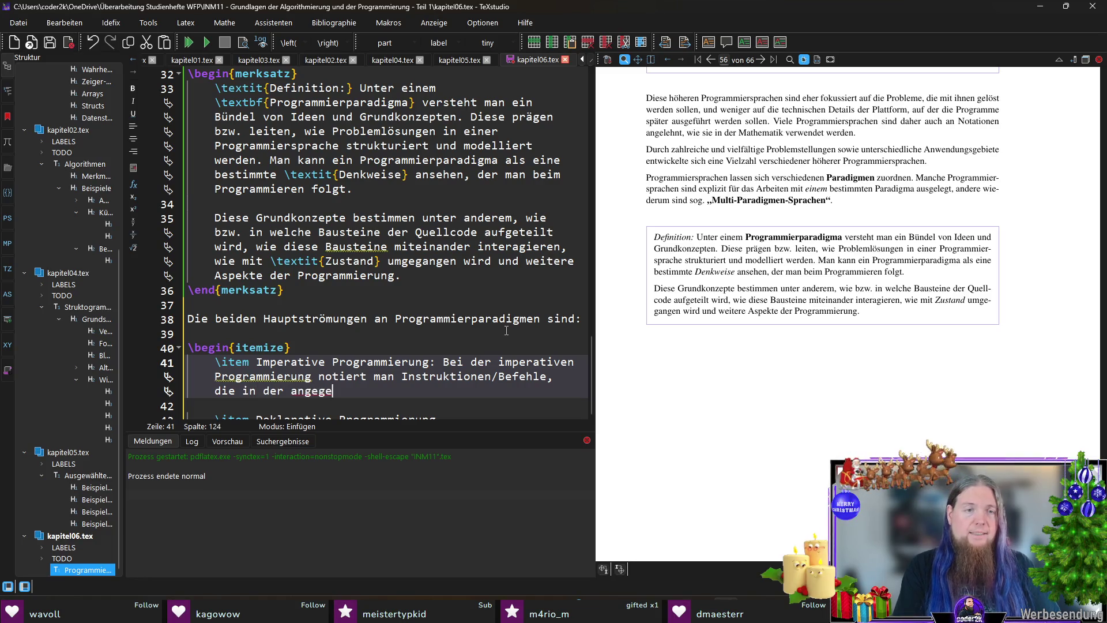
type("benen Reihenfolge ")
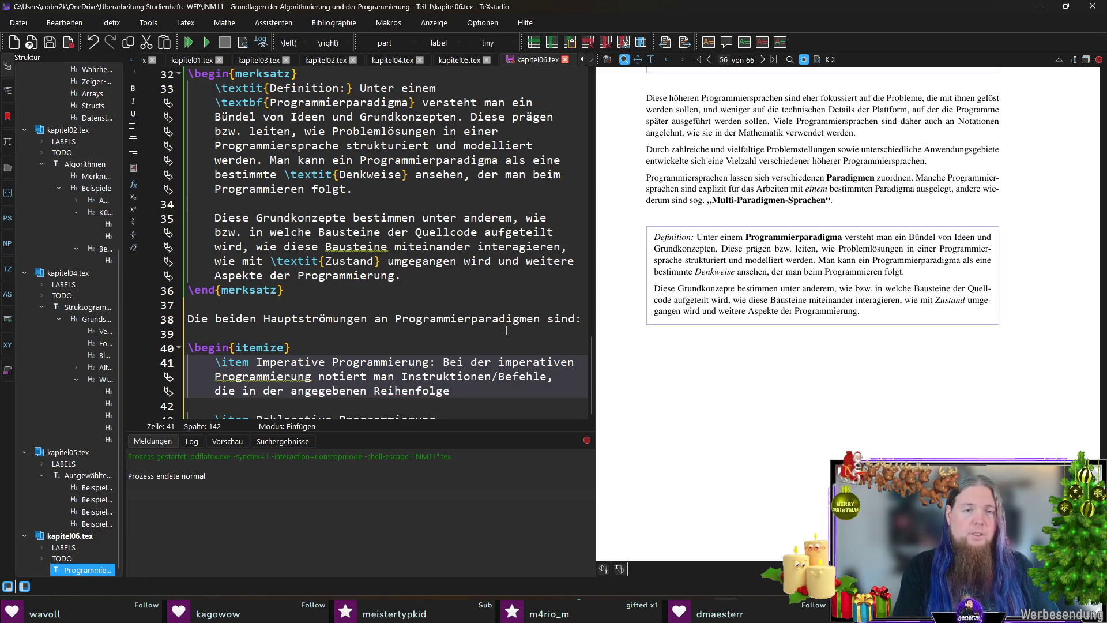
type("ausgeführt wer")
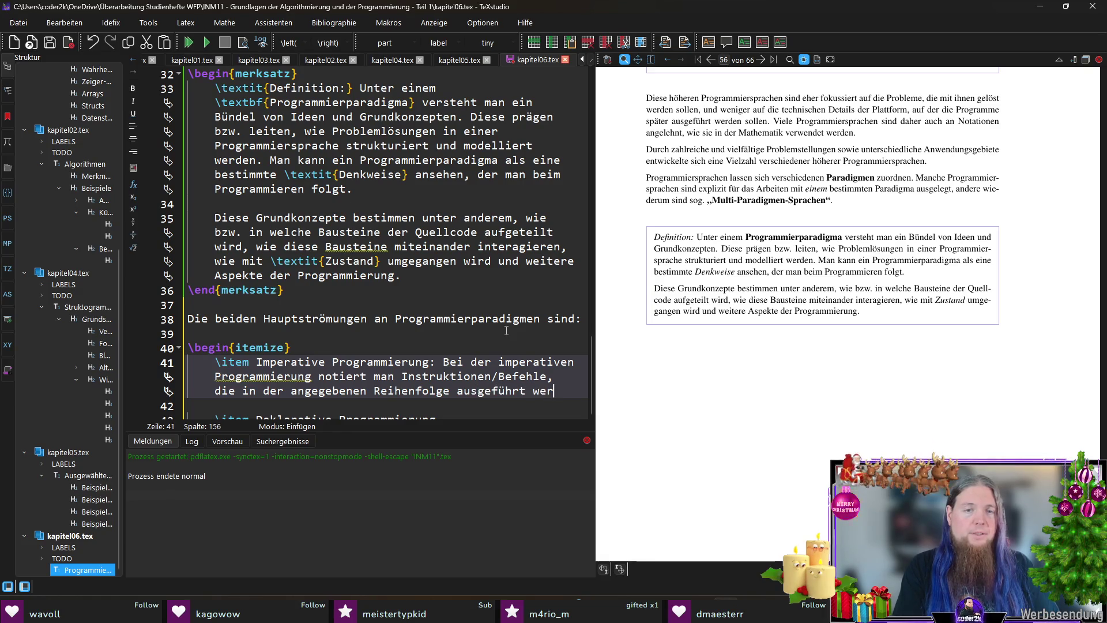
type("den sollen (")
type("Man beschreibt Instruktionen und deren")
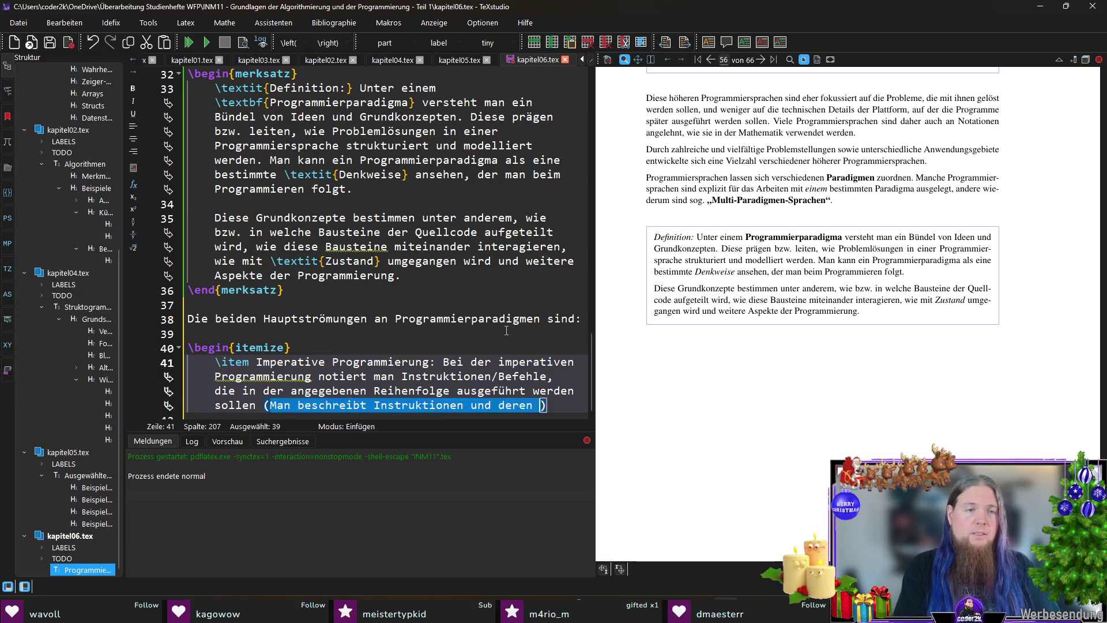
type("z")
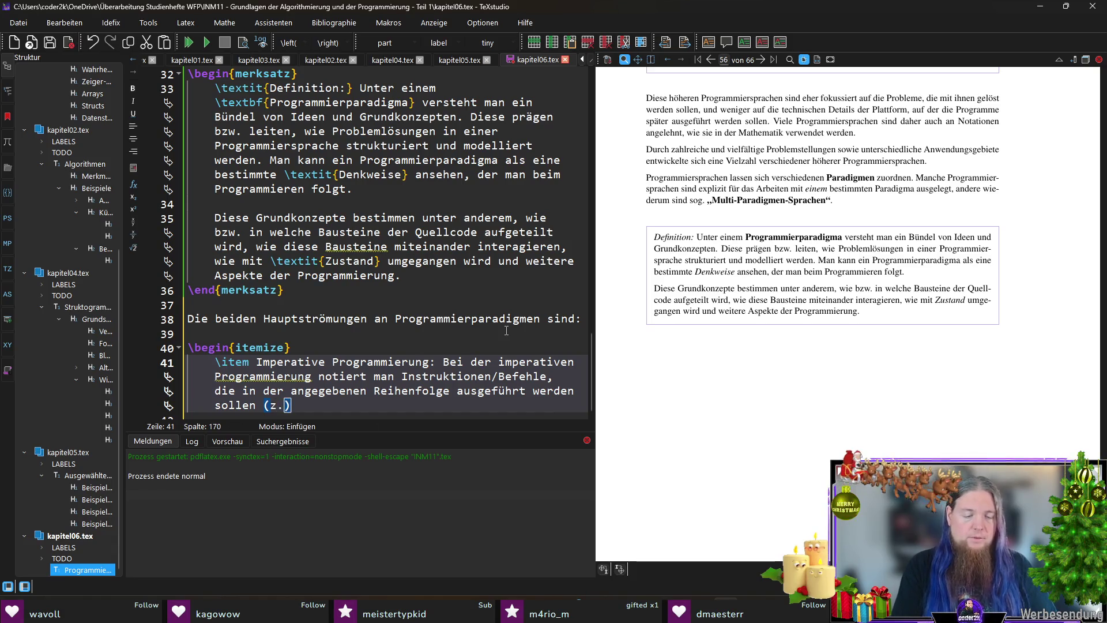
type(". B.")
type(" „a")
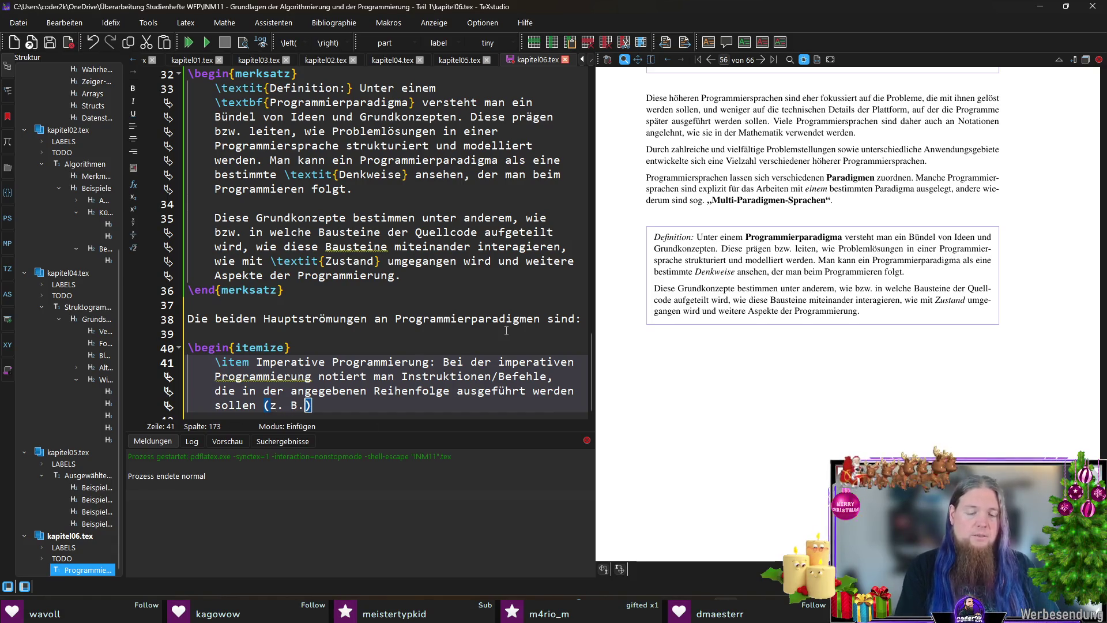
type("ddiere ")
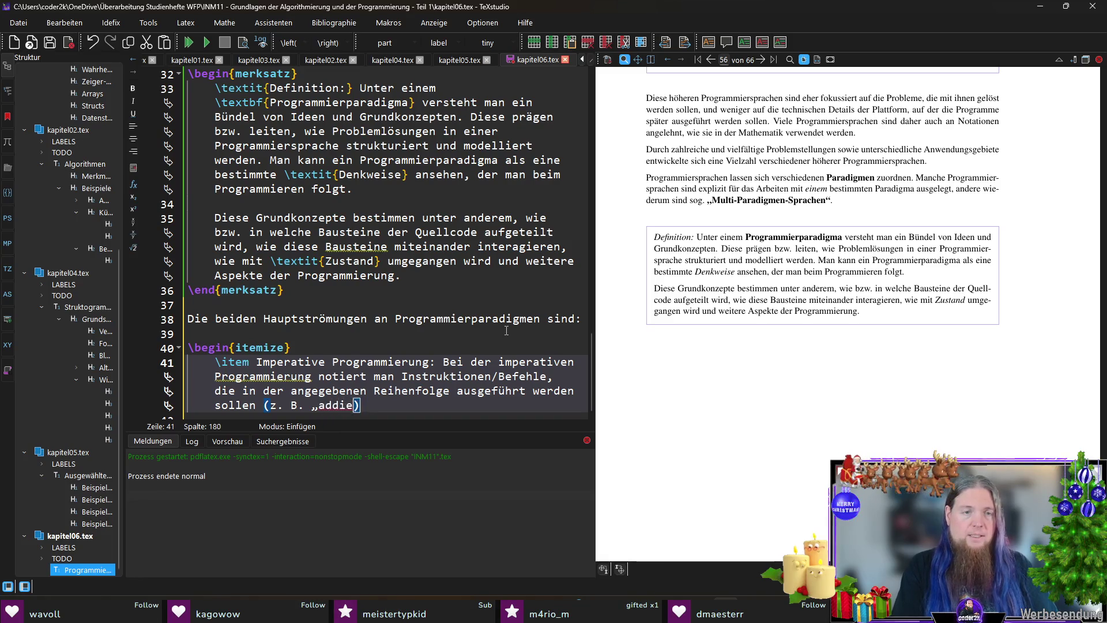
type("diese beiden Werte")
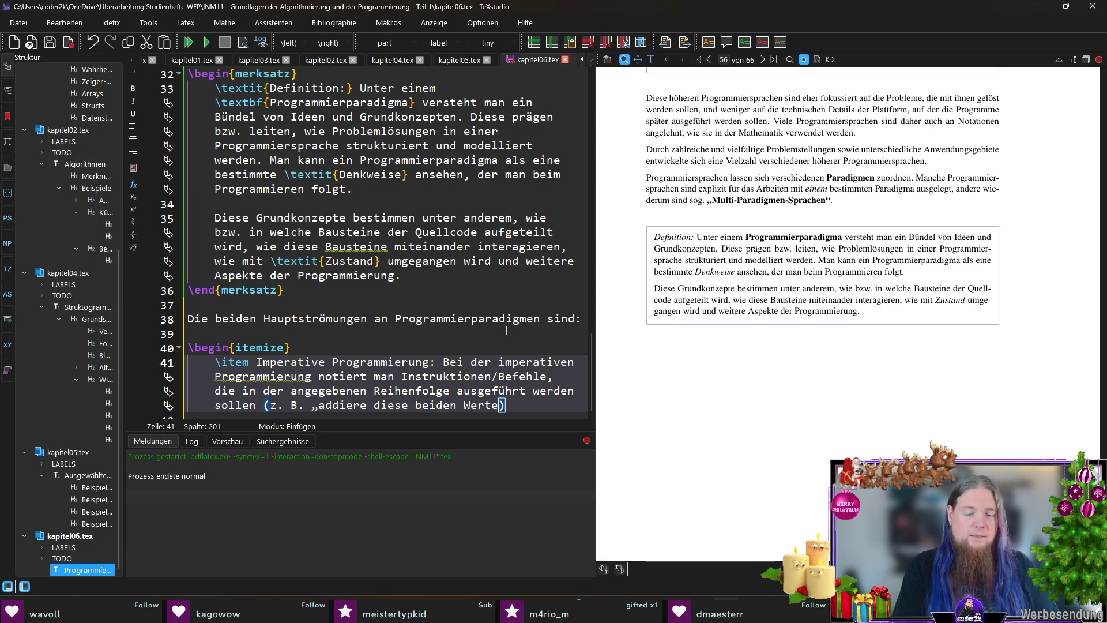
type("“, „")
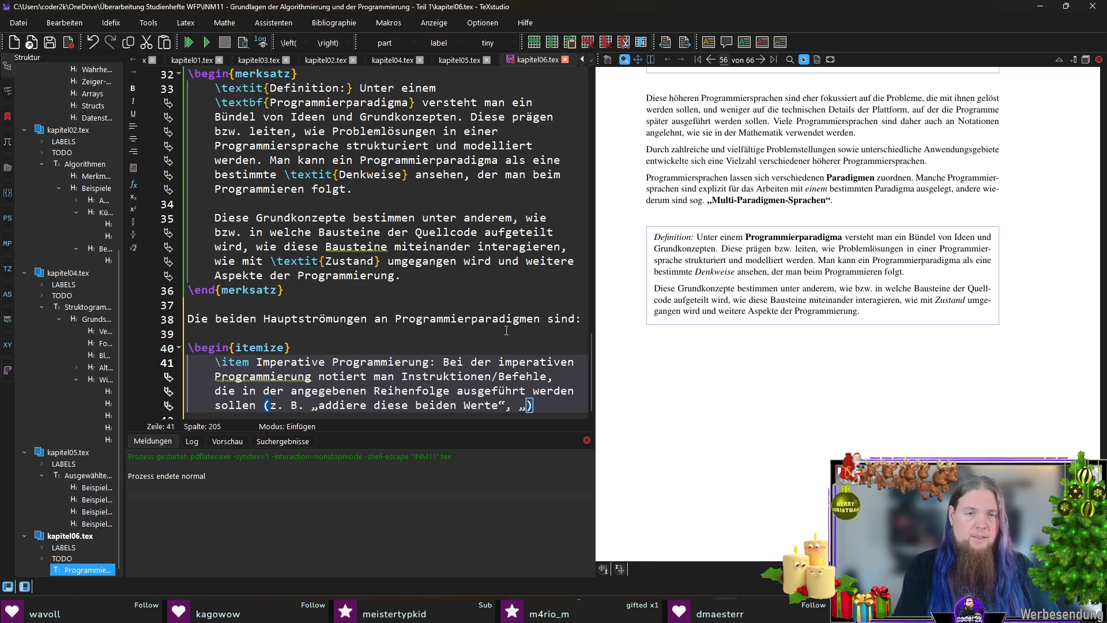
type("gib diese")
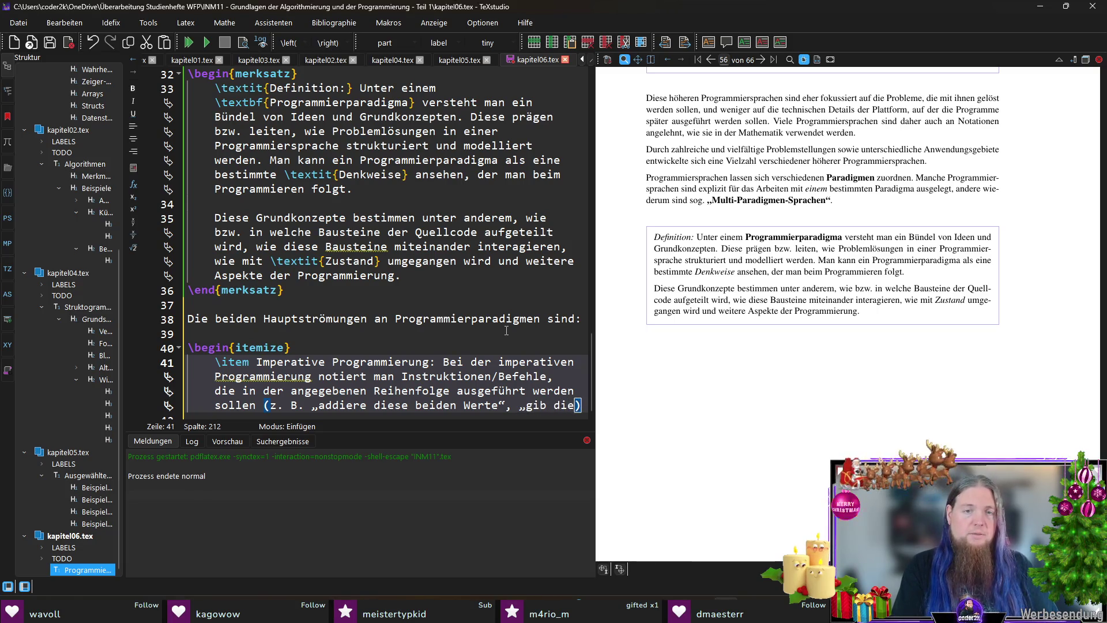
type("n Text am Bi")
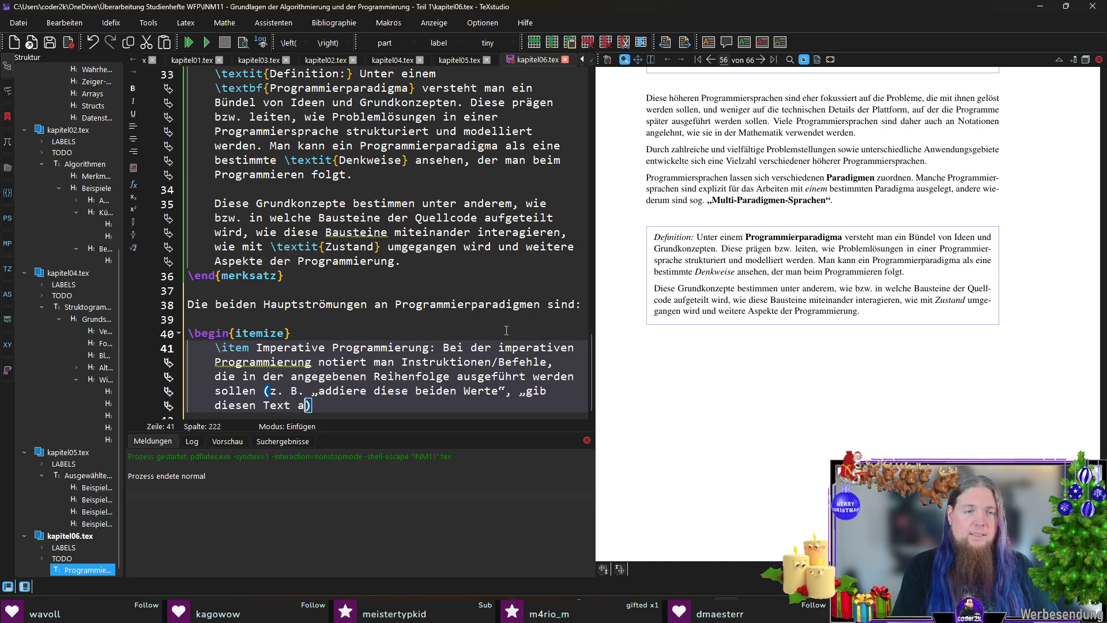
type("ldschirm aus")
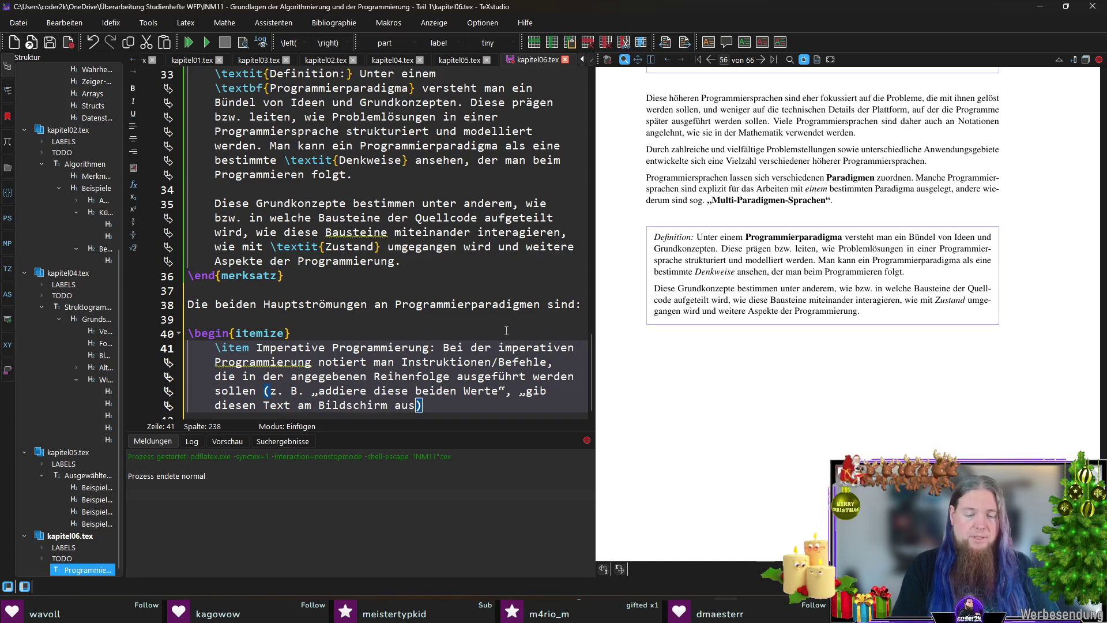
type("“ etc")
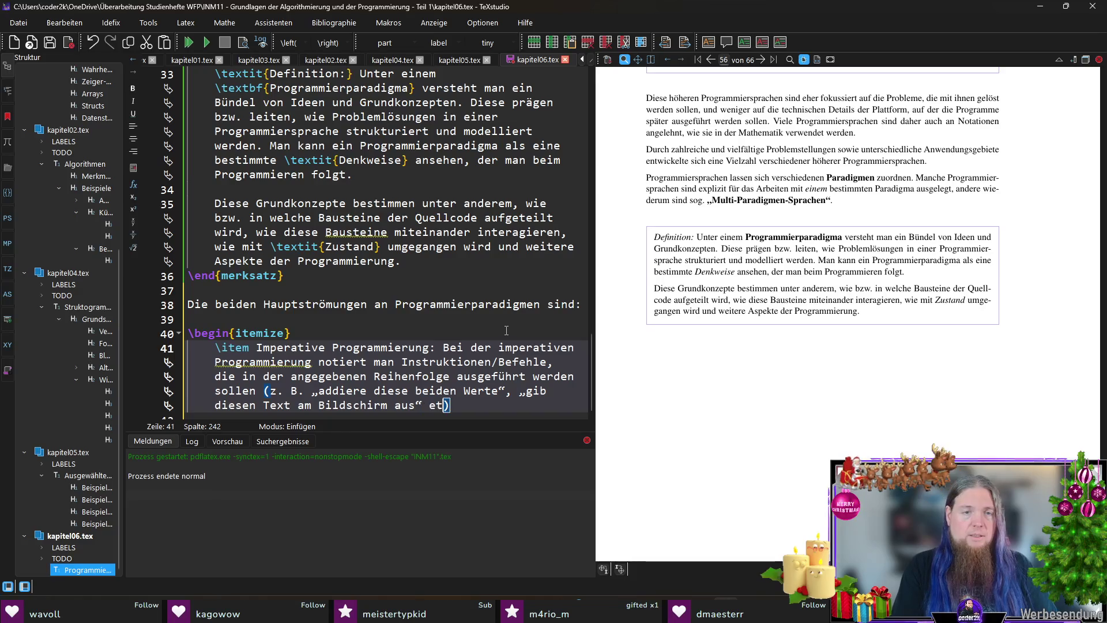
type(".)")
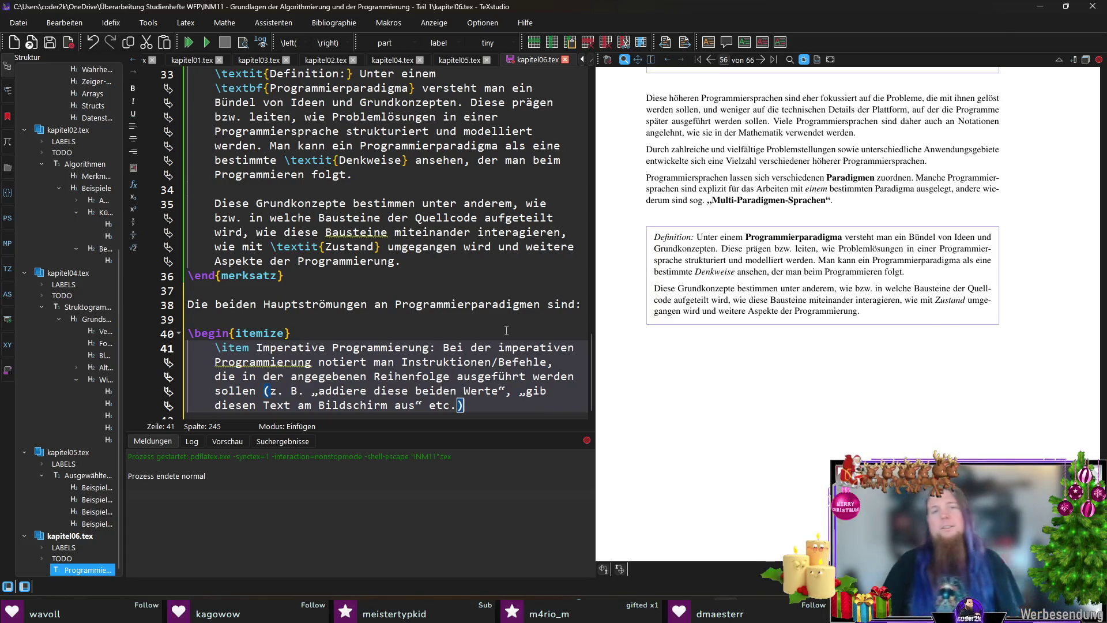
key("Return")
key("Return")
type("Daz")
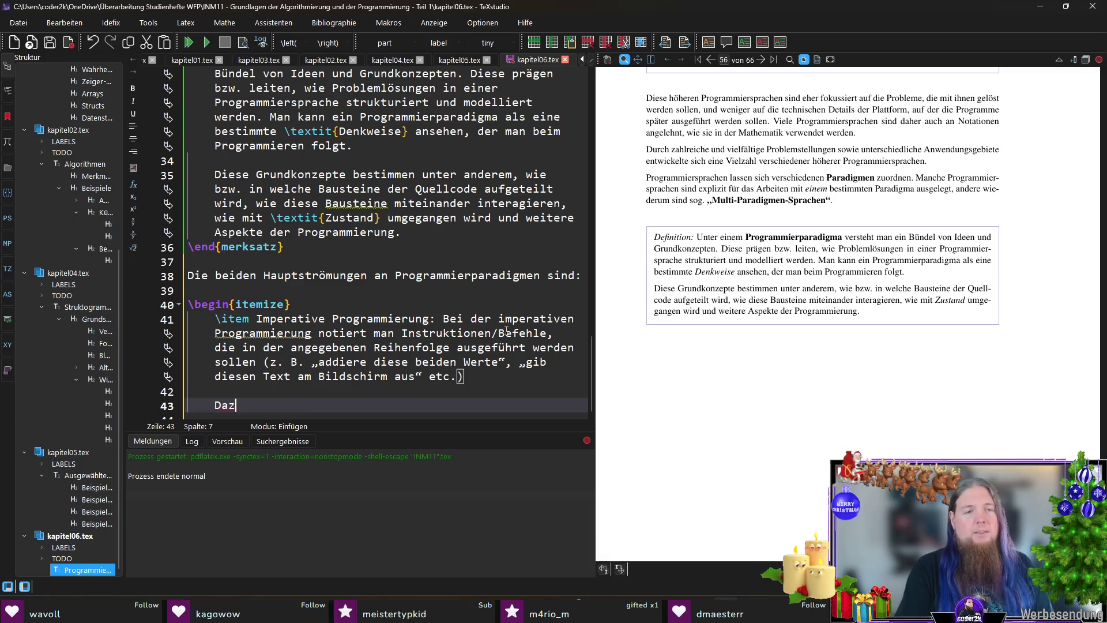
type("u könn")
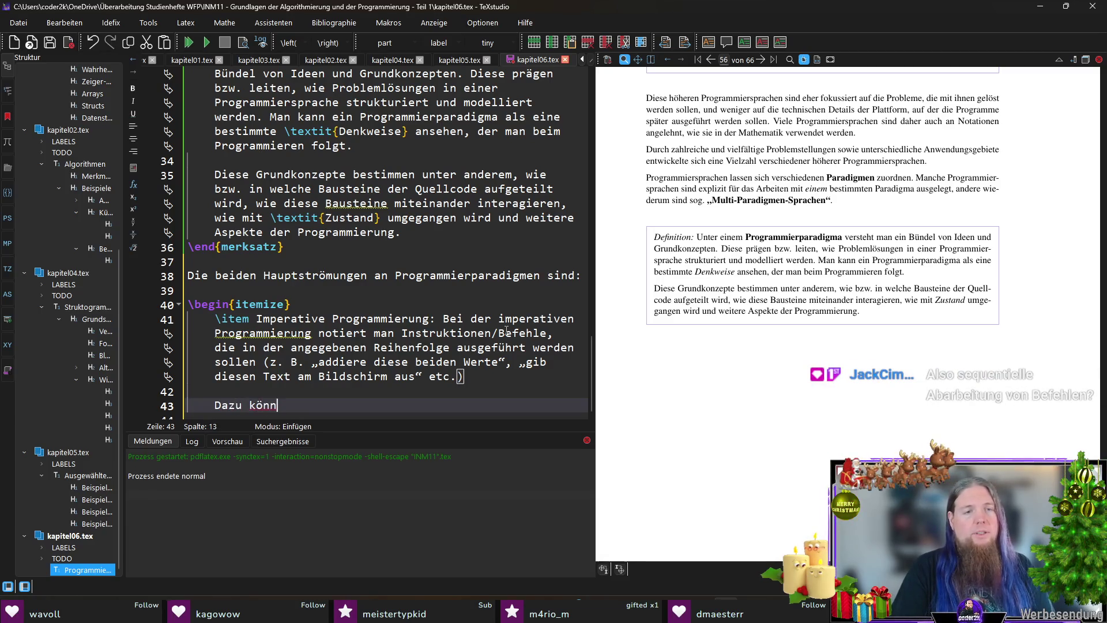
type("en Sprung")
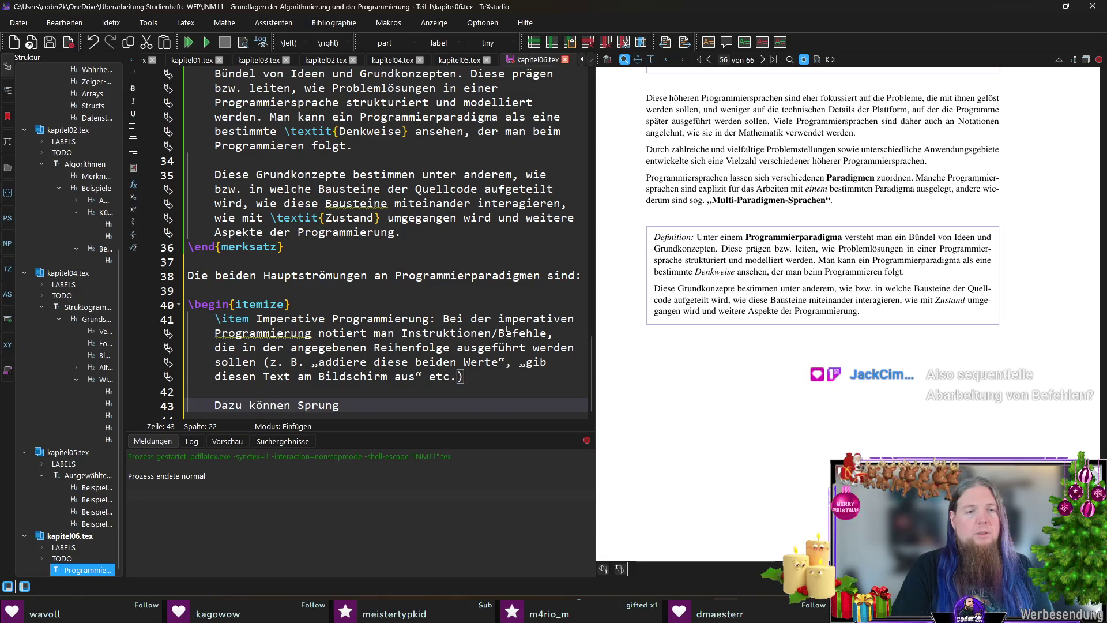
type("anweisungen")
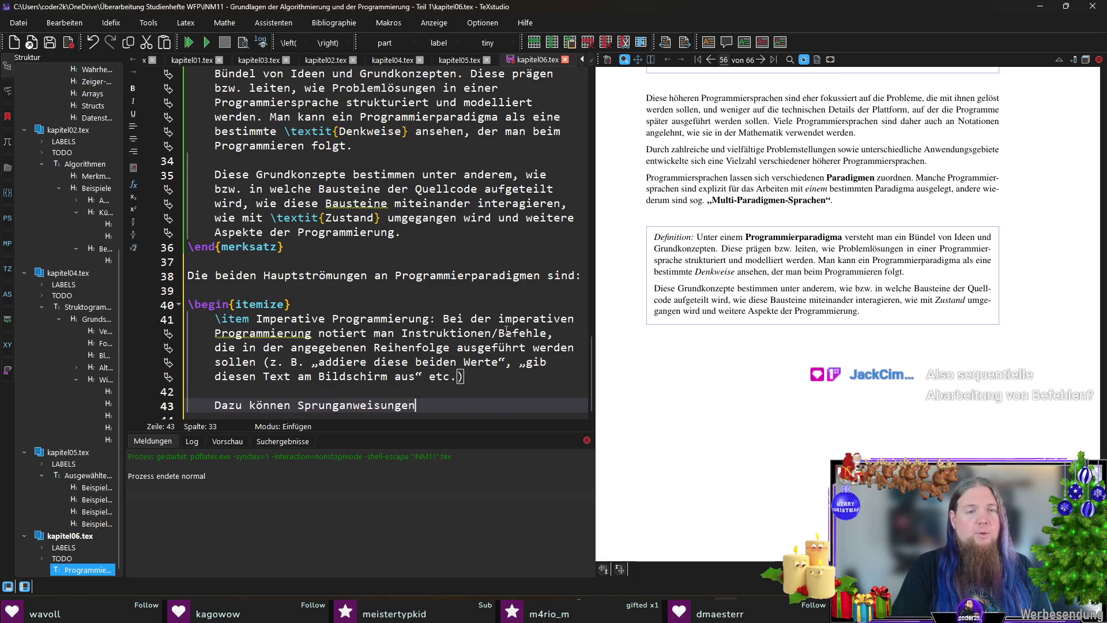
Step: Replace the draft with 'Außerdem enthalten imperative Programme i. d. R. Sprunganweisungen' plus parentheses
key("shift+Home")
type("Außer")
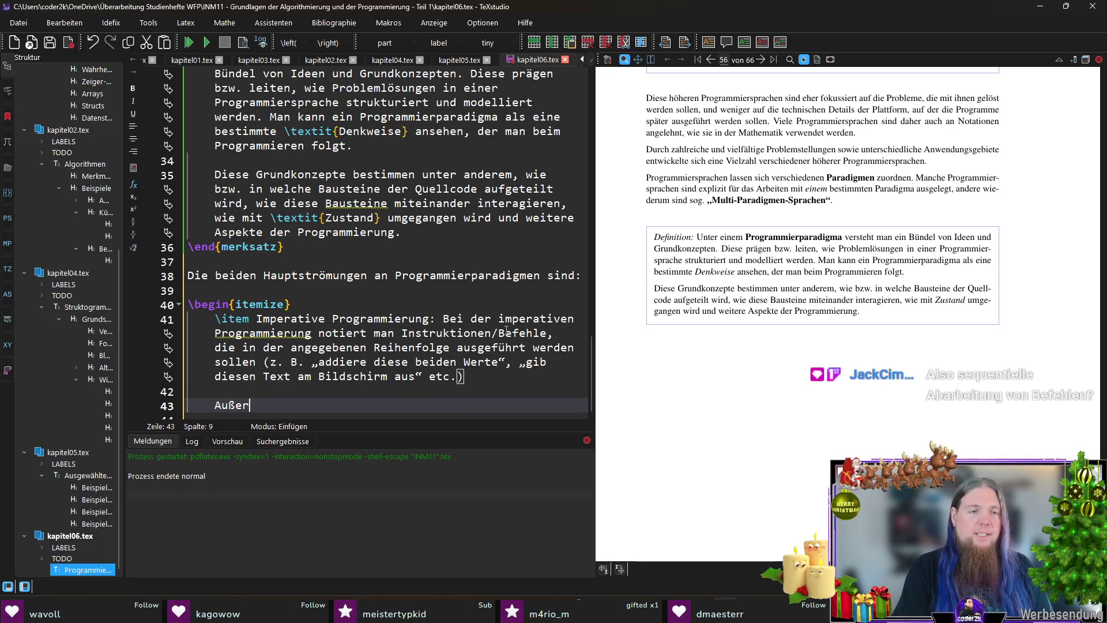
type("dem enthalten imperative ")
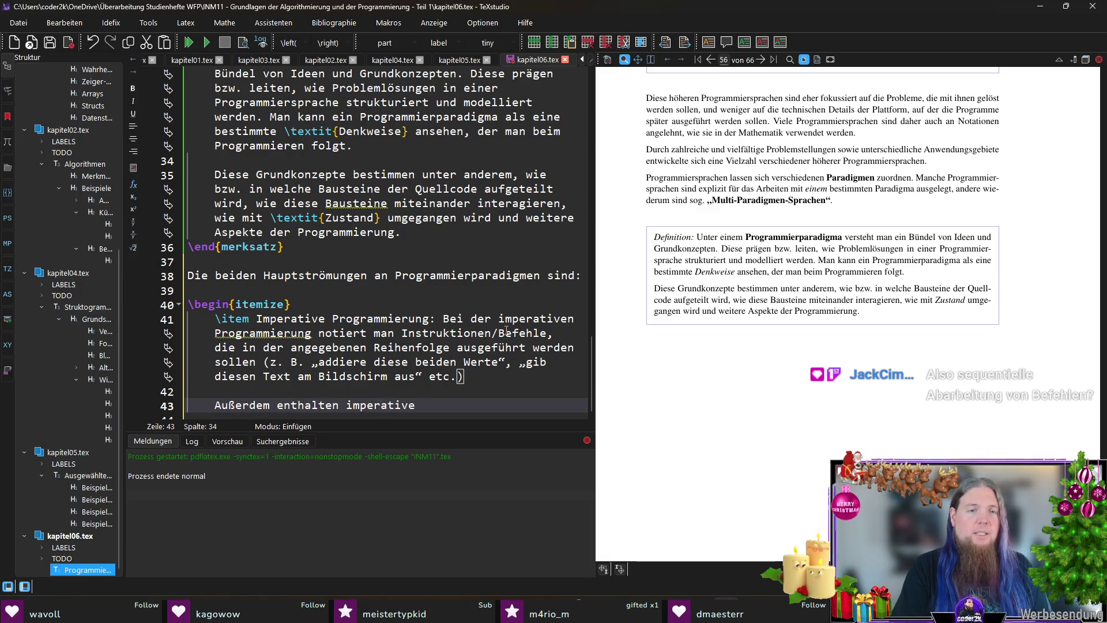
type("Programme i.")
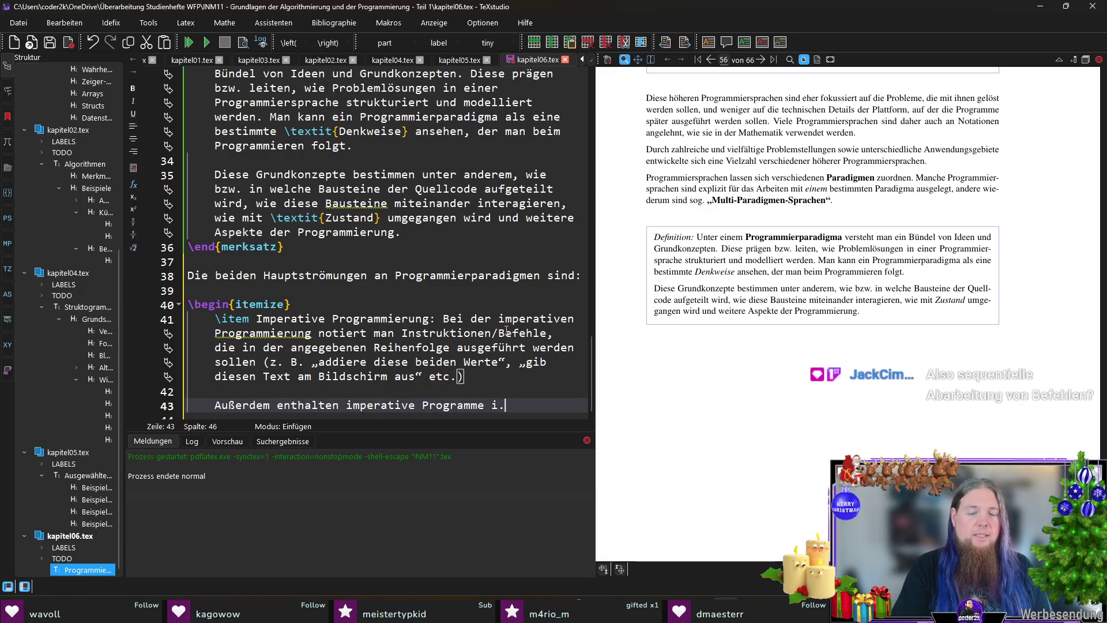
type(" d.")
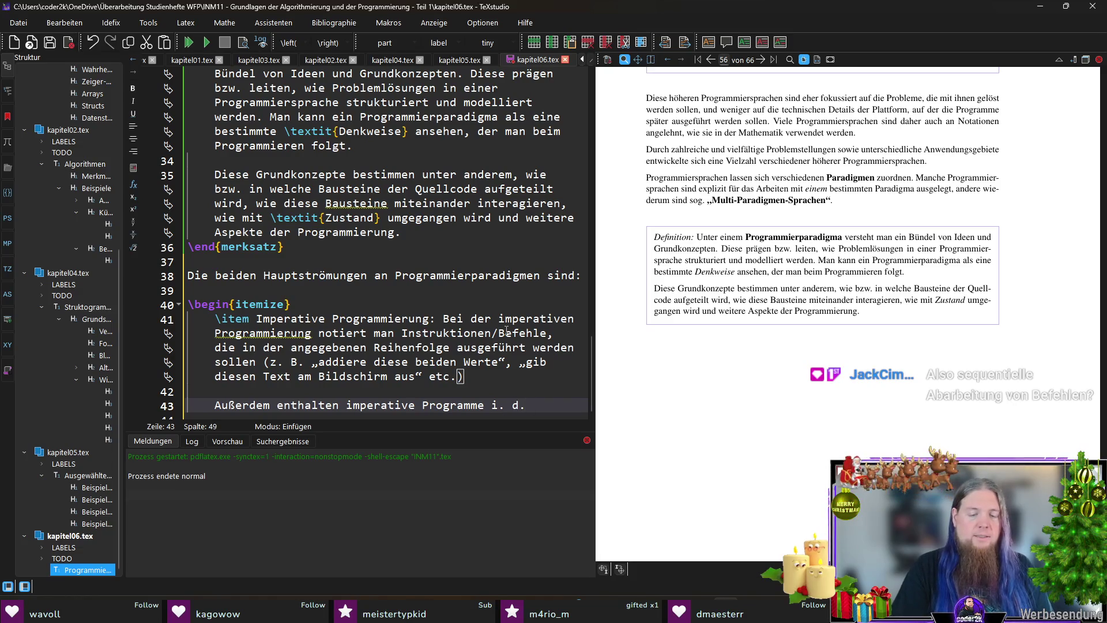
type(" R. Sprun")
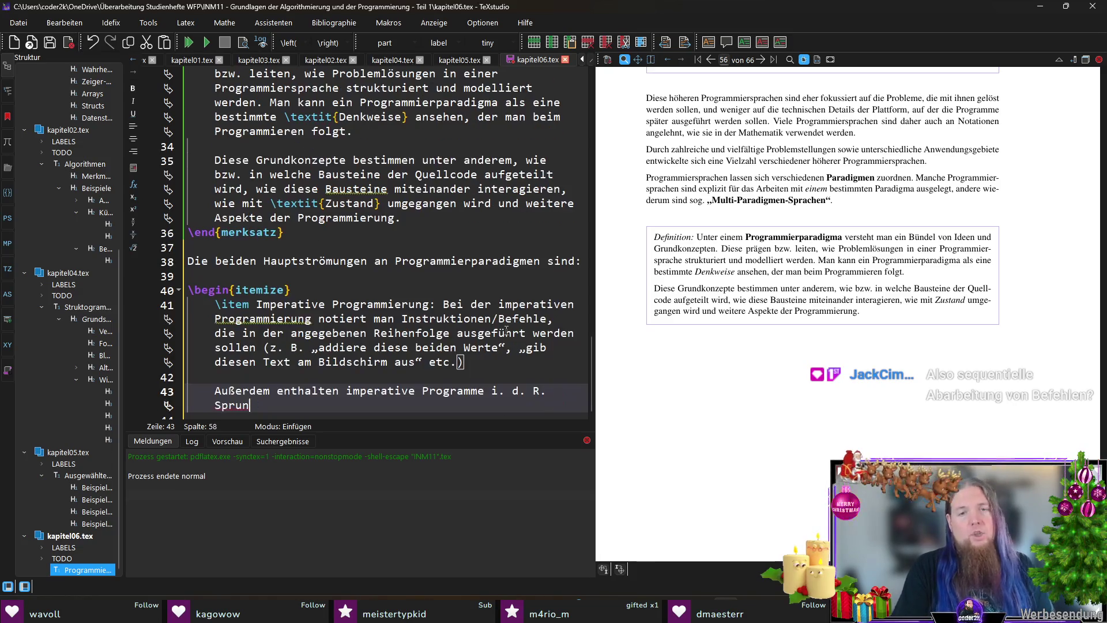
type("ganweisungen")
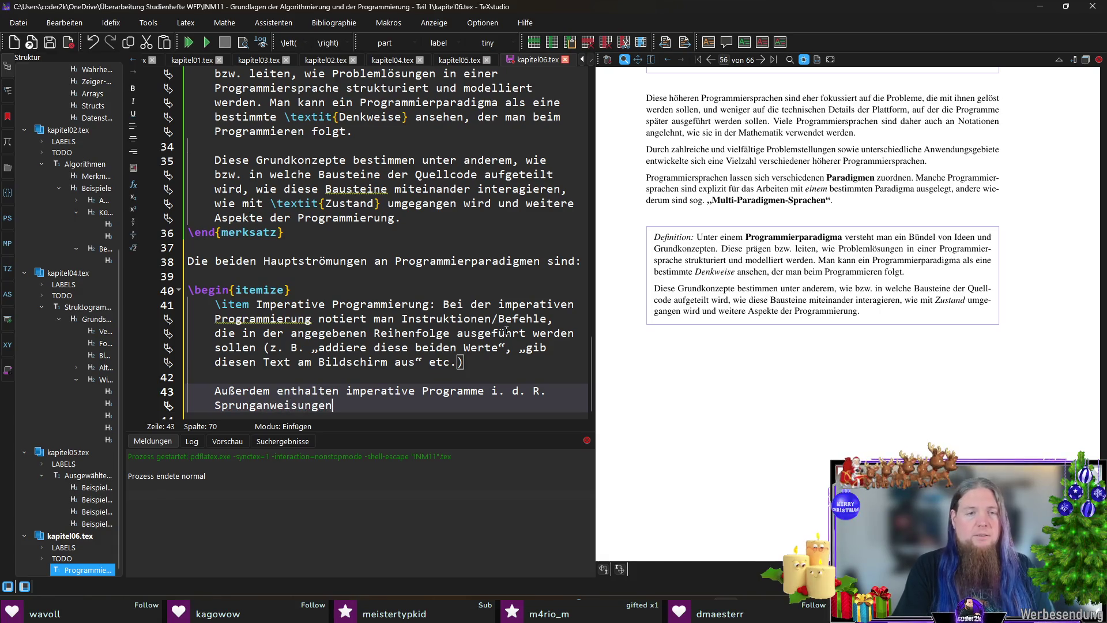
type("(Dazu können Sprunganweisungen)")
key("BackSpace")
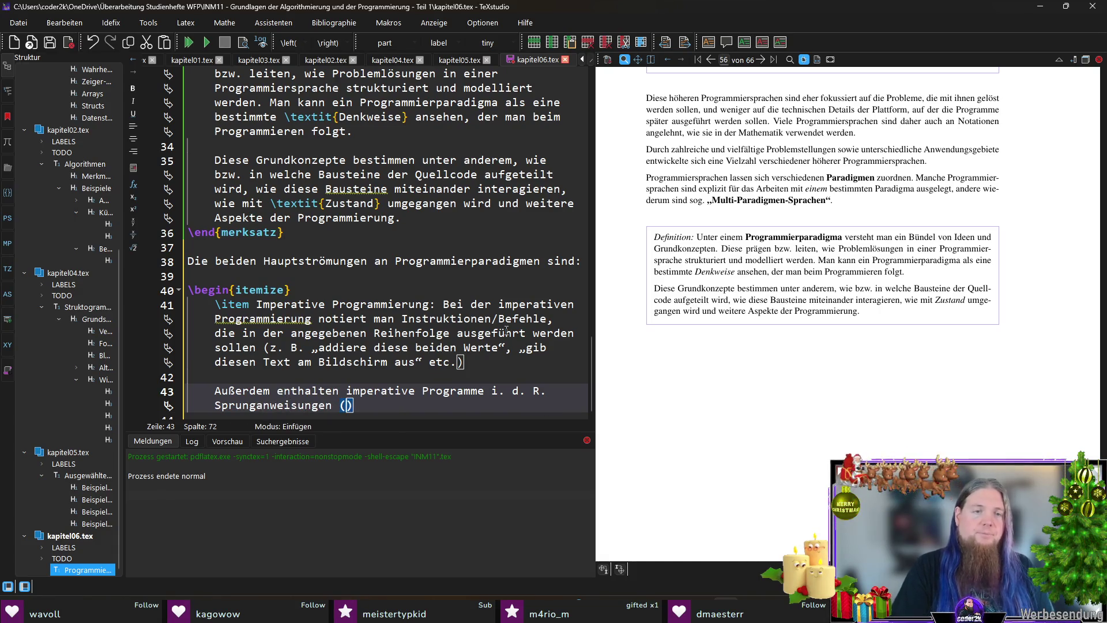
Step: Add the example: if \texttt{n} equals $0$, jump to code marked \texttt{end}
type("z. B.")
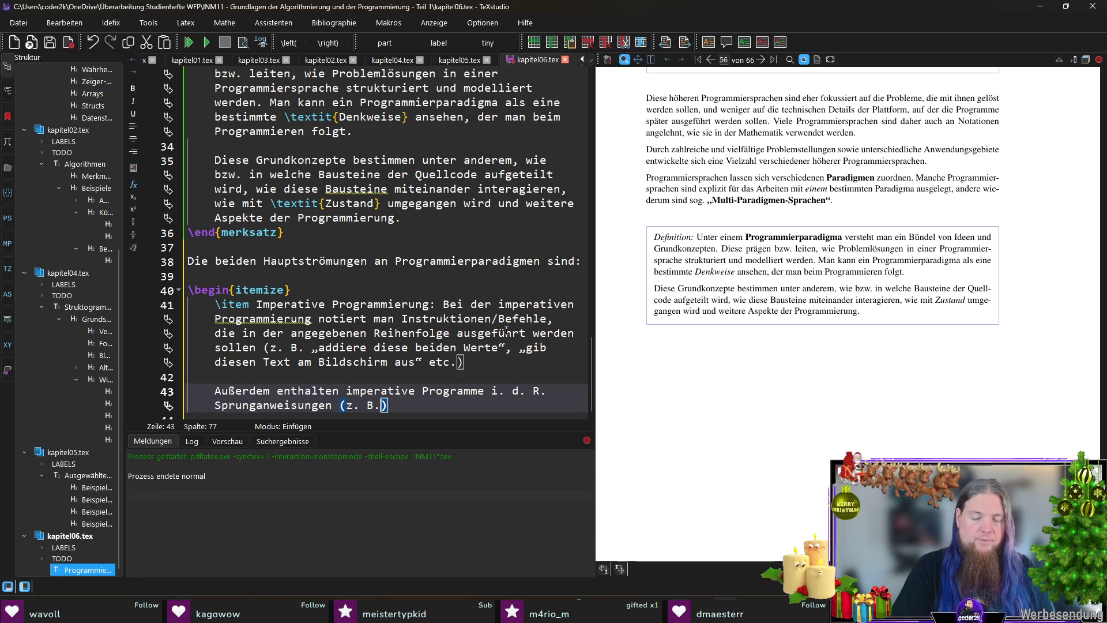
type(" „we")
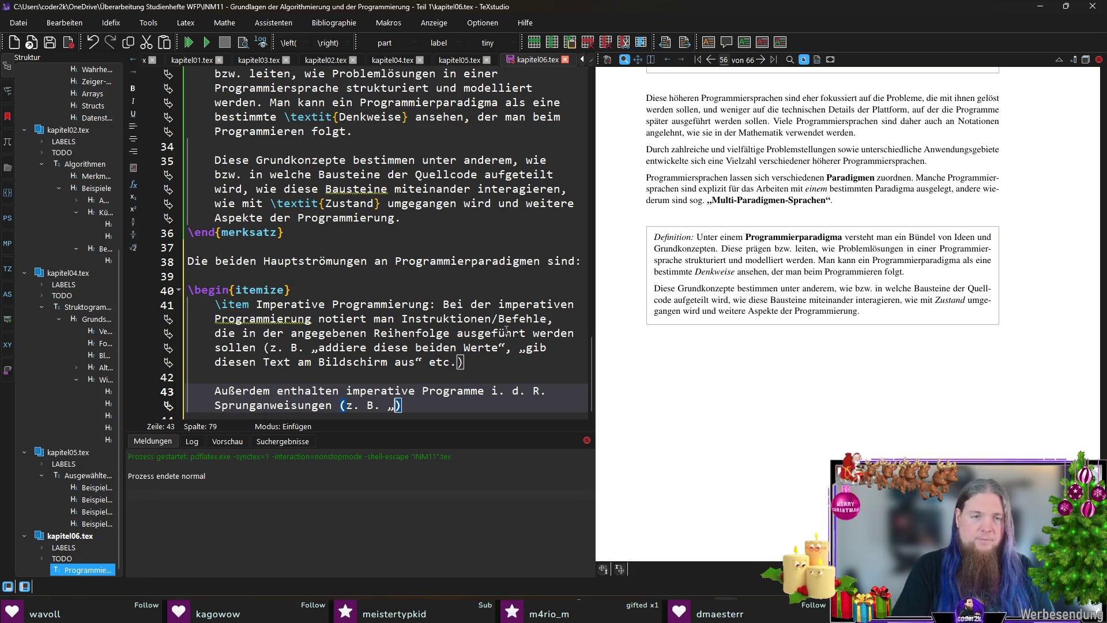
type("nn ")
type("die Variab")
type("le \textt")
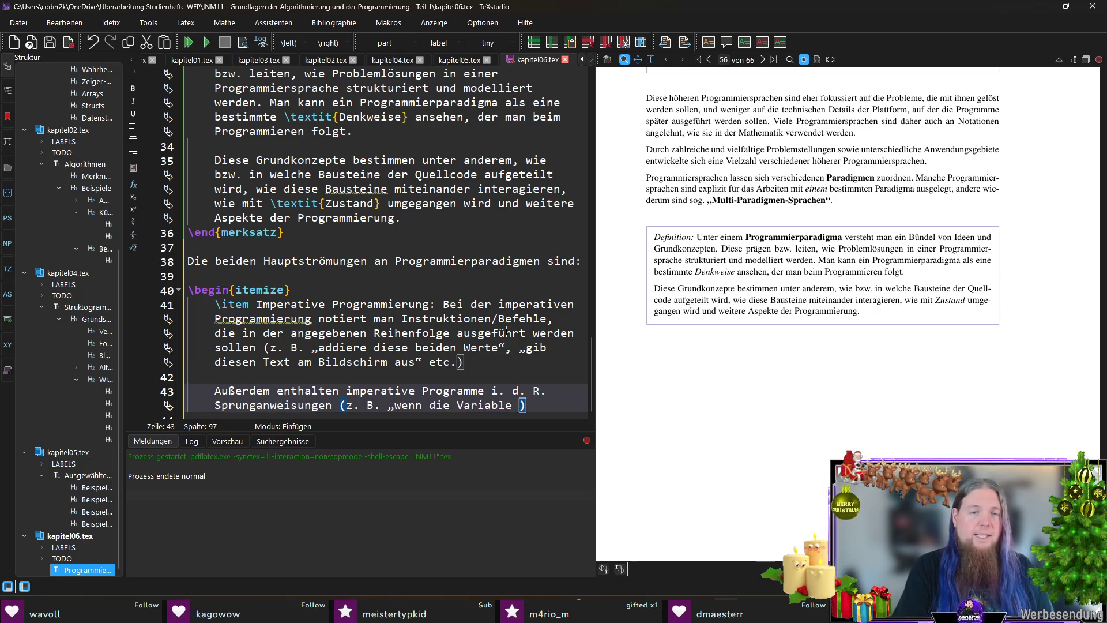
key("Return")
type("n} den Wert ")
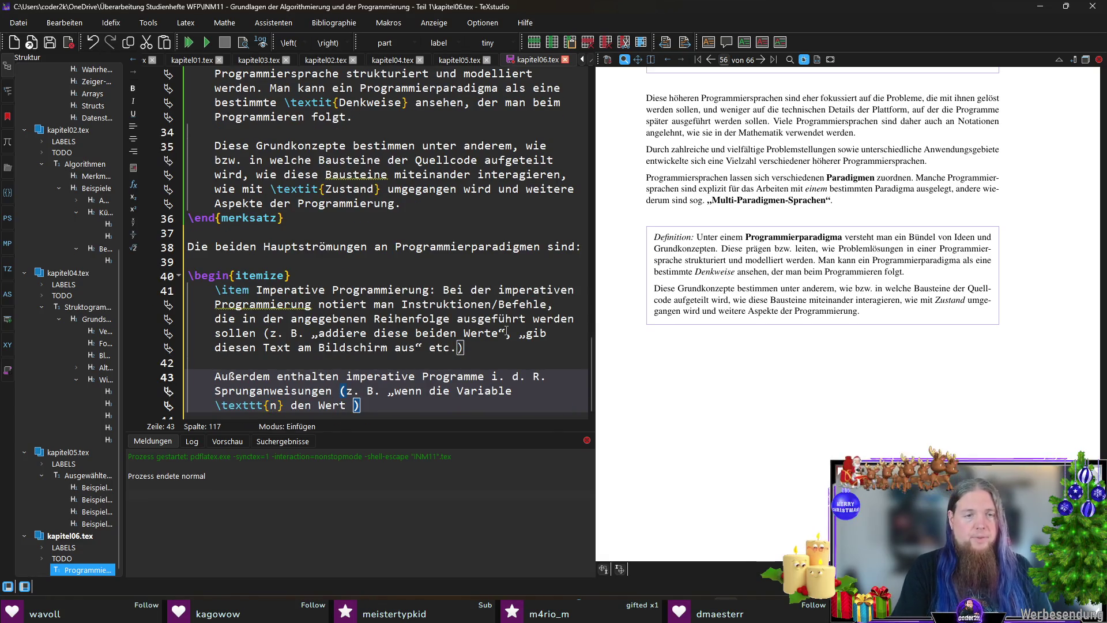
type("$0$ hat,")
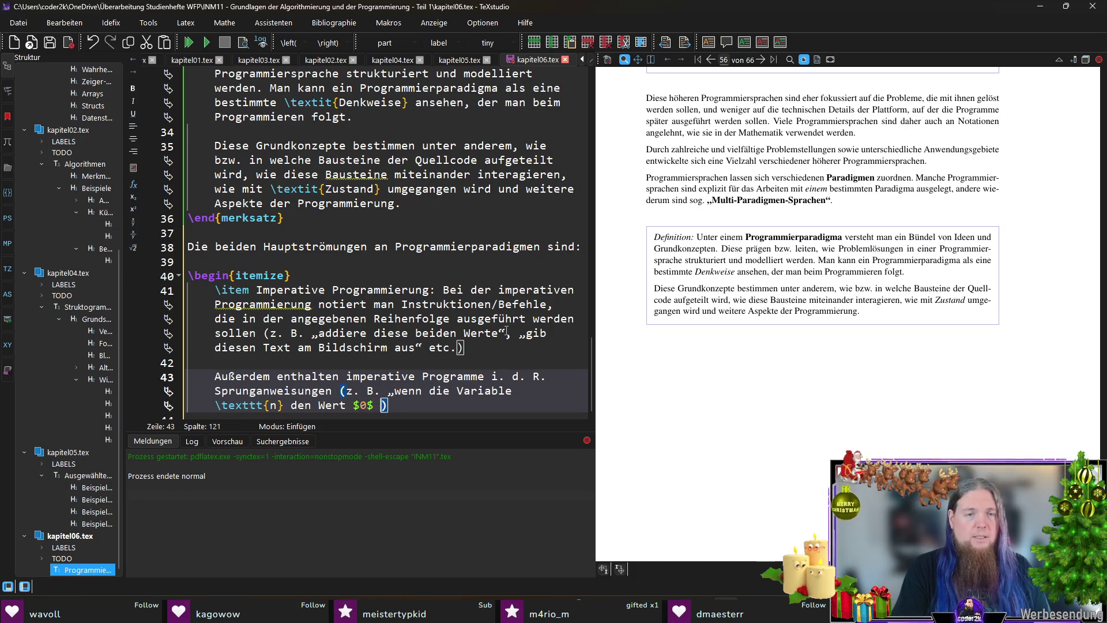
type(" springe")
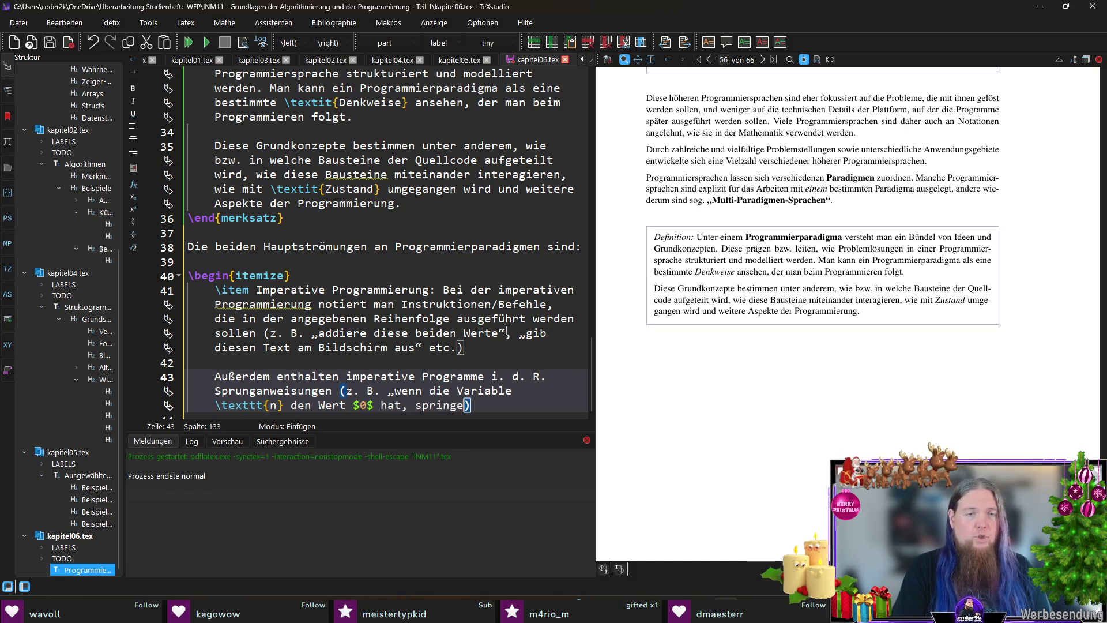
type(" zum Quelltext")
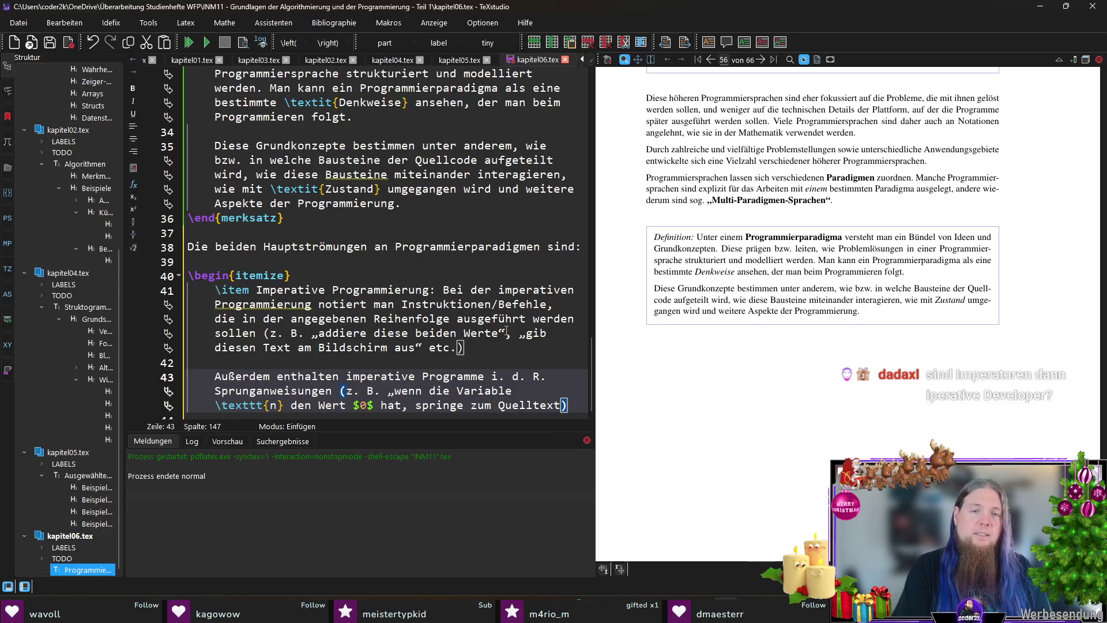
type(", der mit dem Namen")
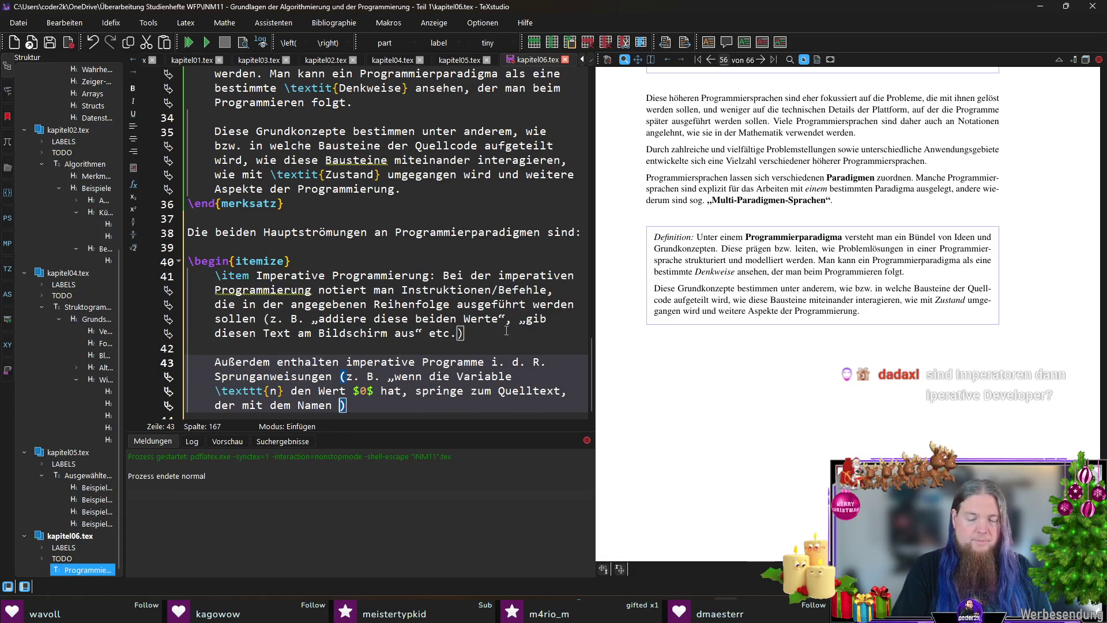
type(" „")
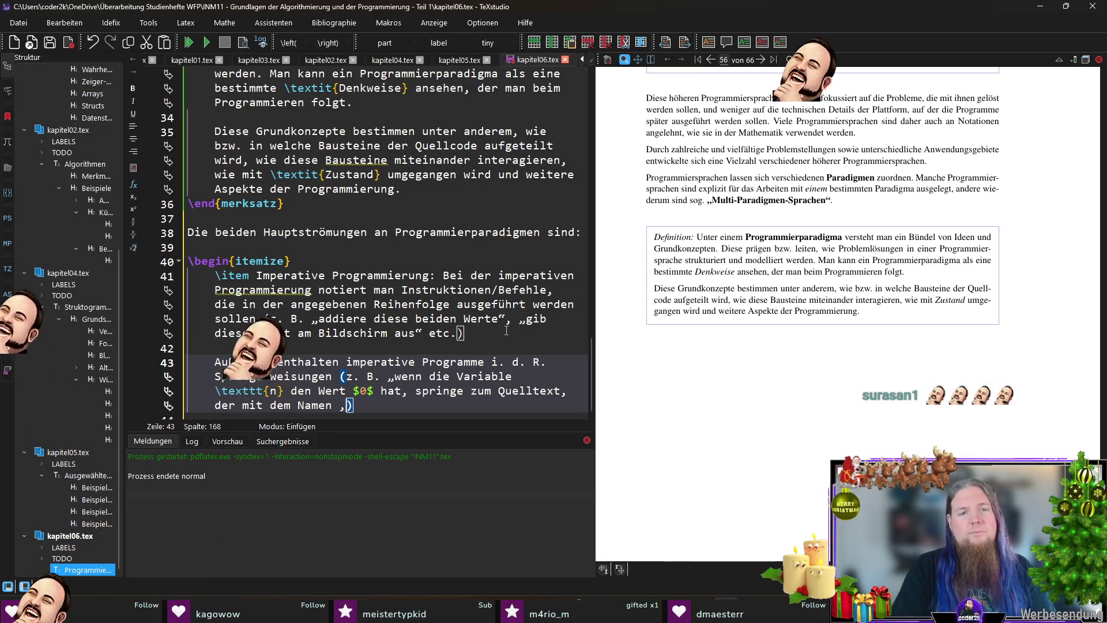
key("BackSpace")
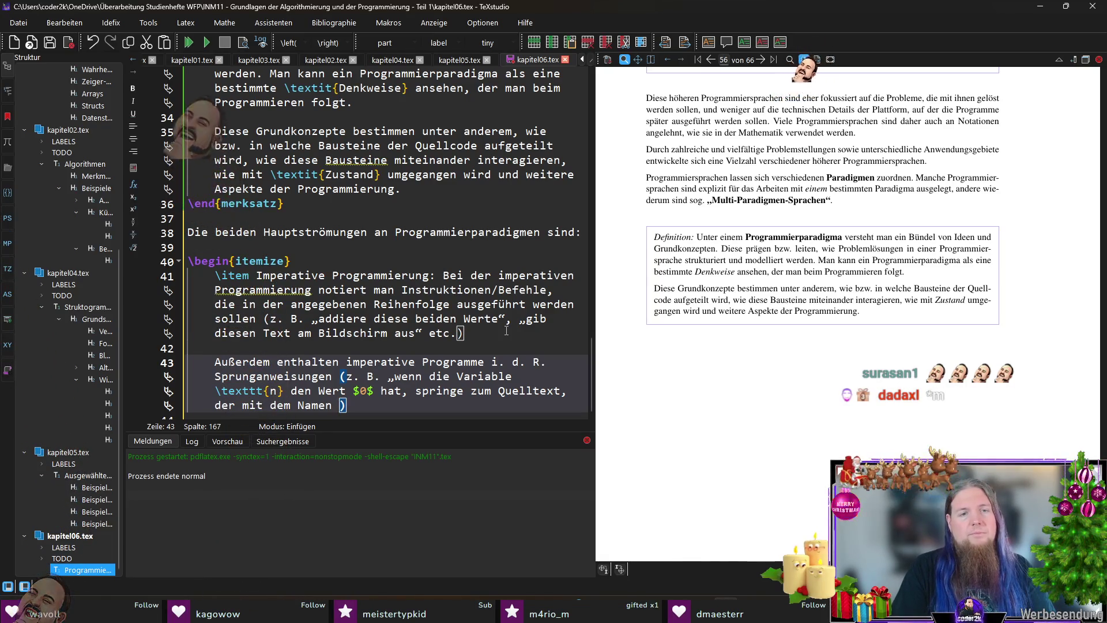
type("exttt")
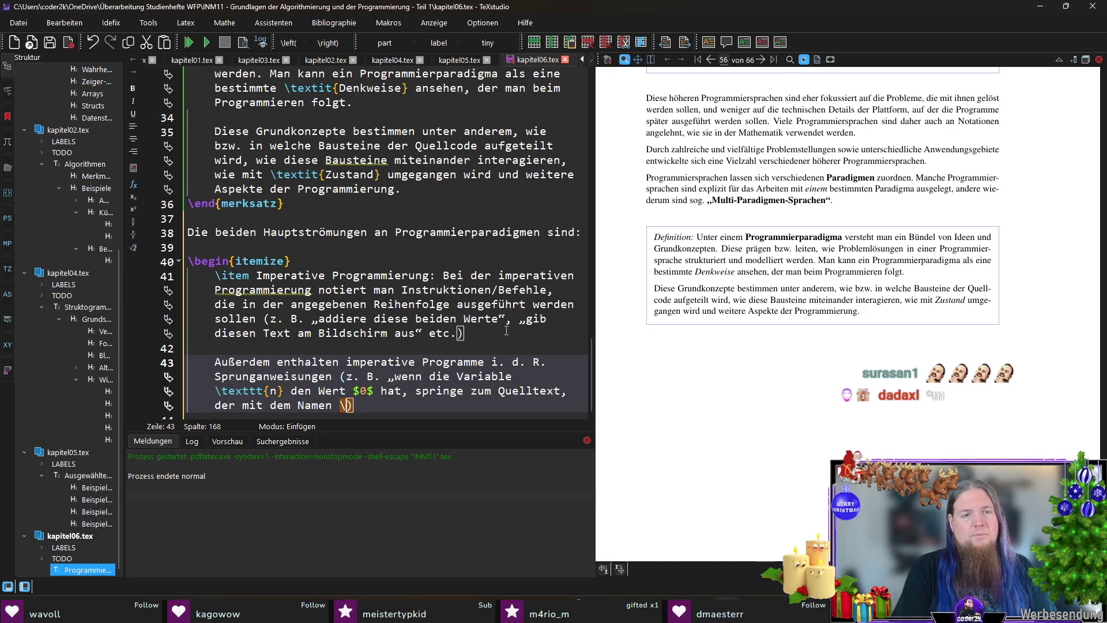
key("Return")
type("end} markier")
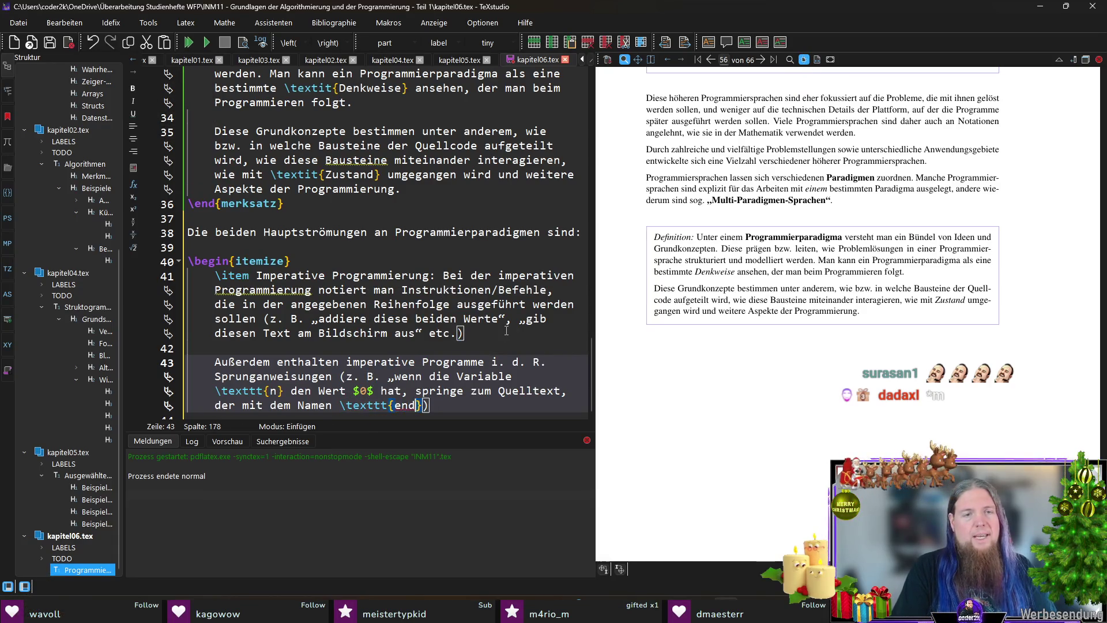
type("t ist“)")
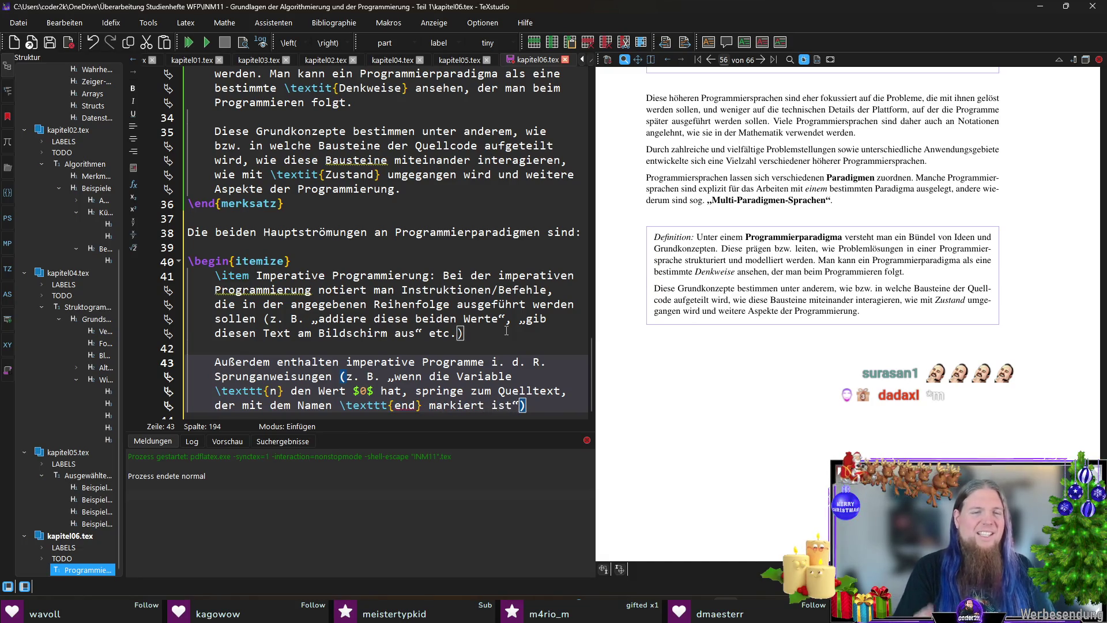
type(".")
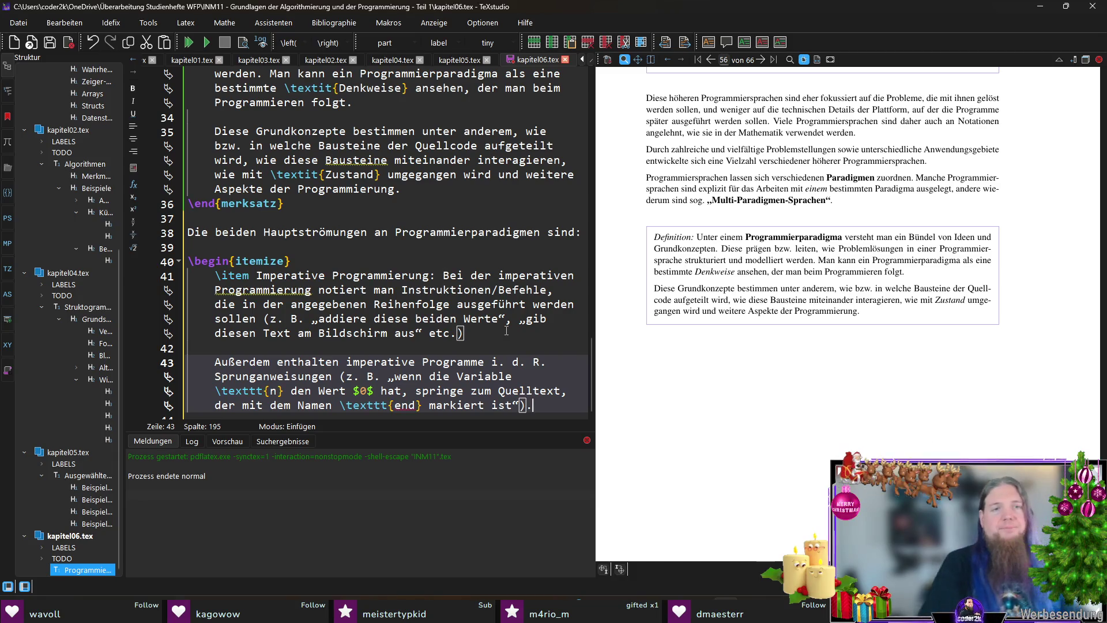
scroll(412, 360, "down", 2)
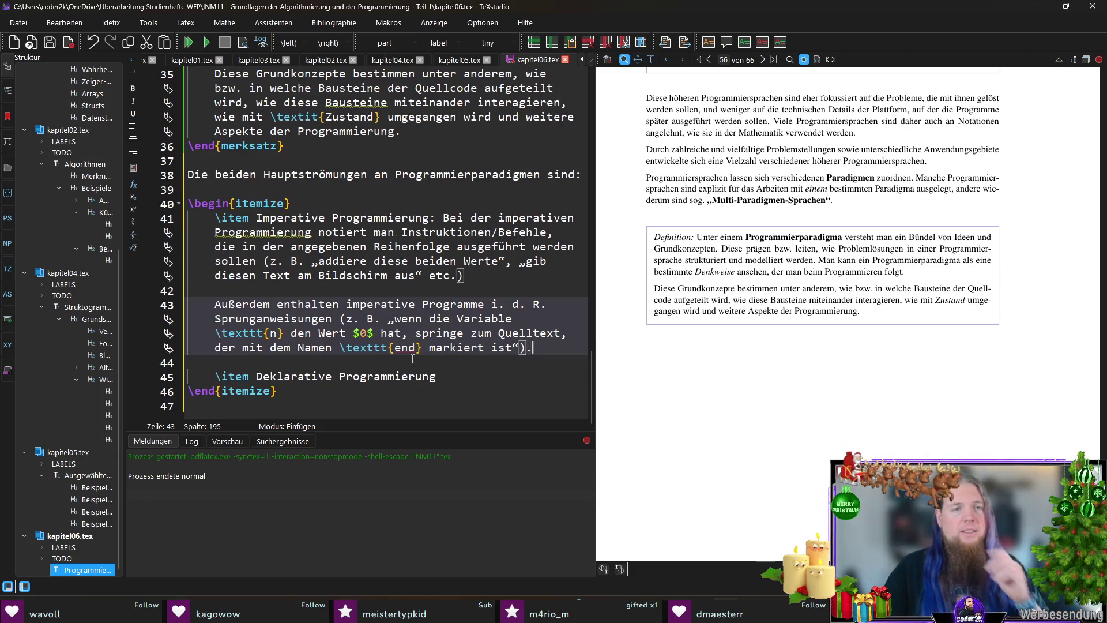
Step: Continue Deklarative Programmierung with 'wird nicht beschrieben, \textit{wie} ein Problem gelöst werden soll,'
left_click(471, 378)
type(": Bei der dek")
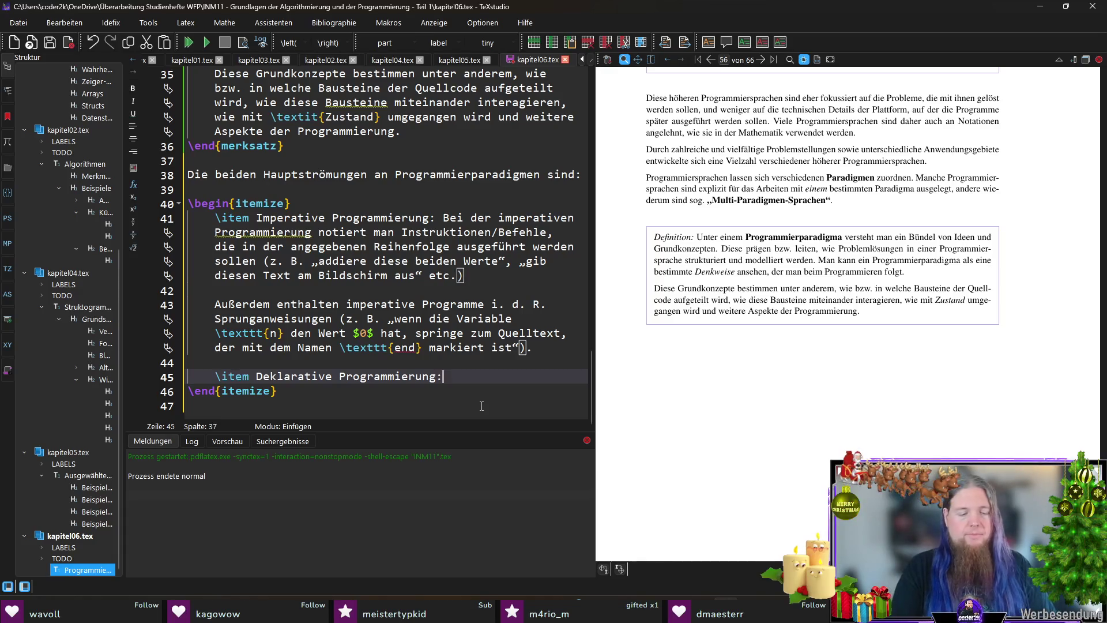
type("larativ")
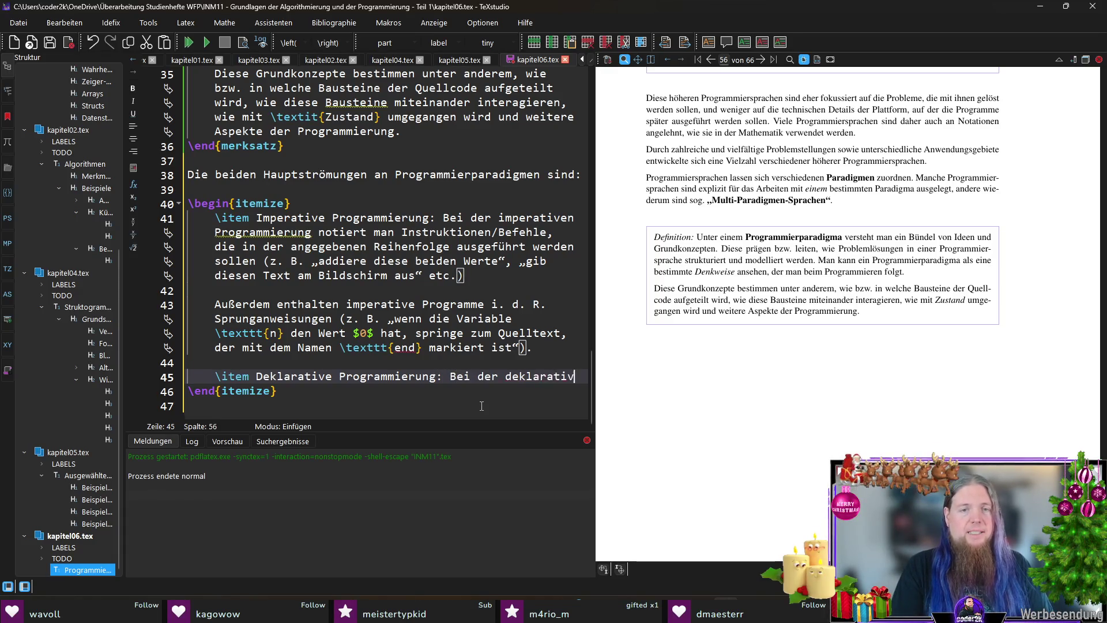
type("en Programmierung ")
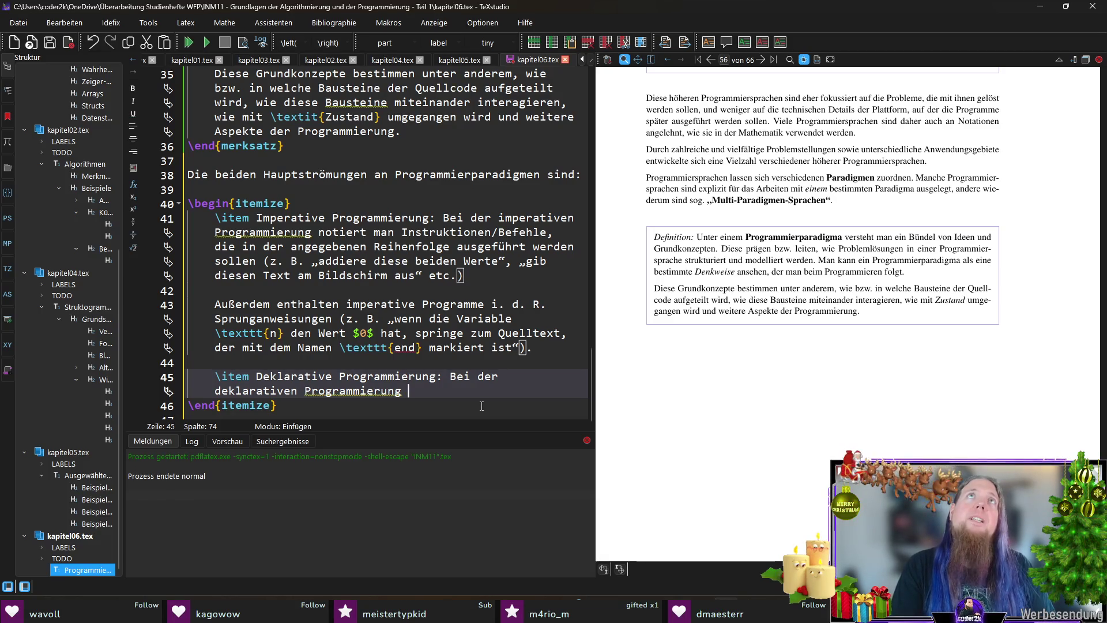
type("wird ")
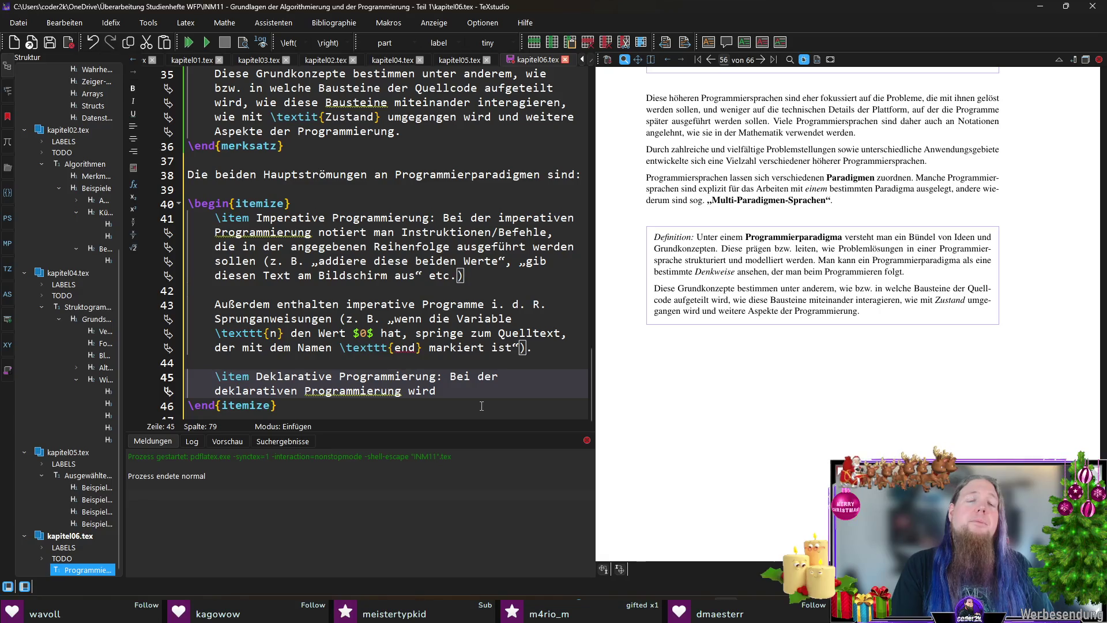
type("i")
key("BackSpace")
type("nicht beschrieben, \textit{wie}")
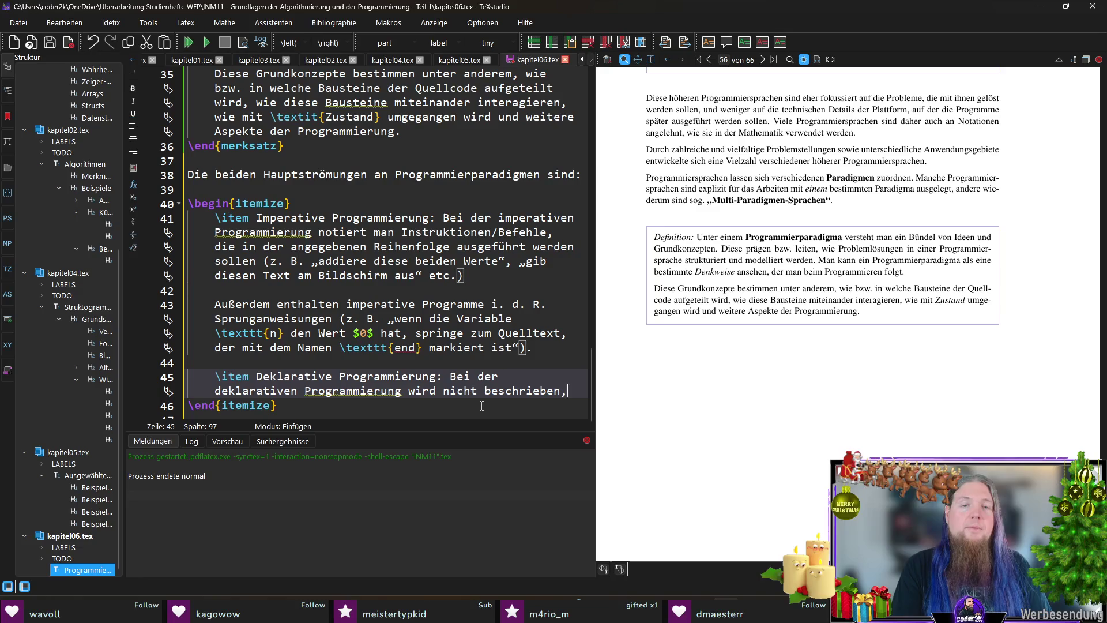
type(" ein ")
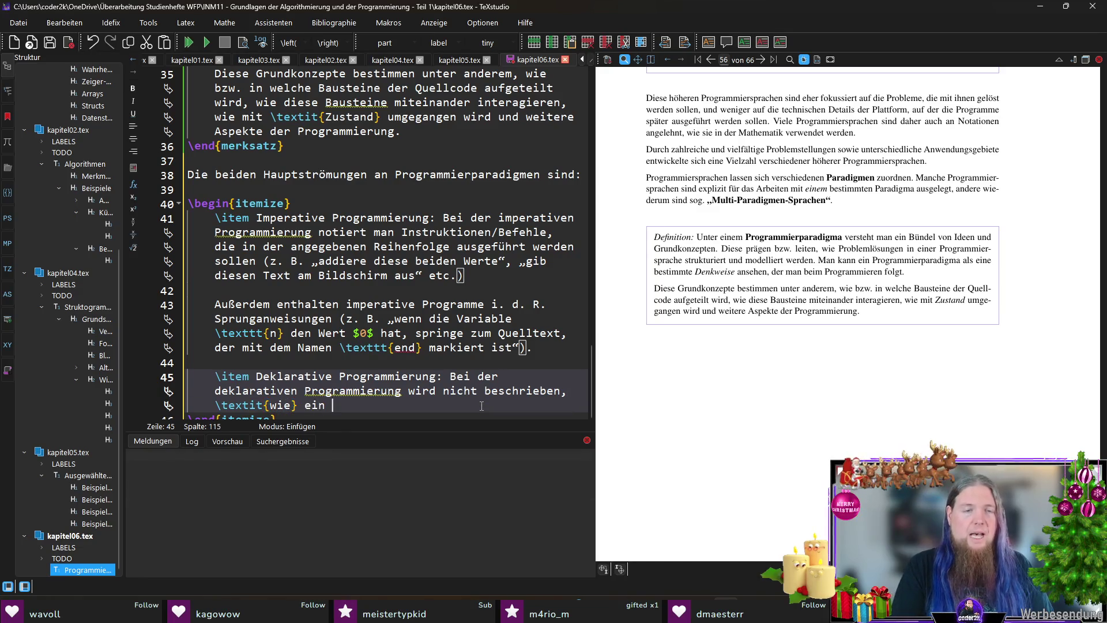
type("Problem gelöst werden soll,")
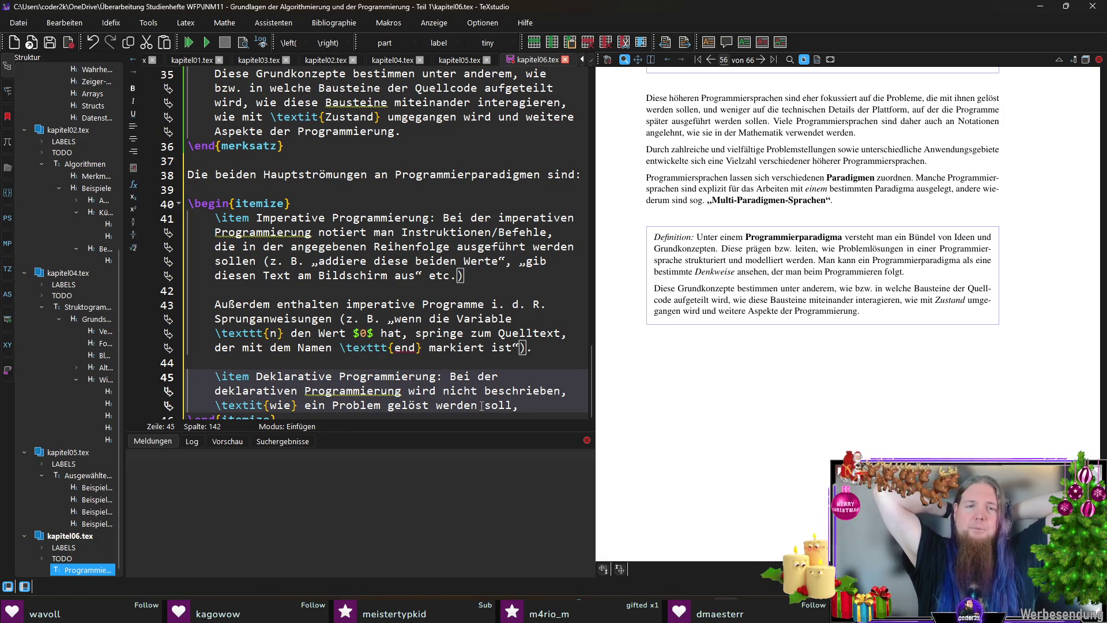
key("Up")
Step: Reword to 'werden Programme so formuliert, dass sie aussagen, \textit{was} getan werden soll, nicht \textit{wie}'
key("ctrl+Left")
key("ctrl+Left")
key("Left")
key("Left")
key("Left")
key("shift+End")
type("werden Program")
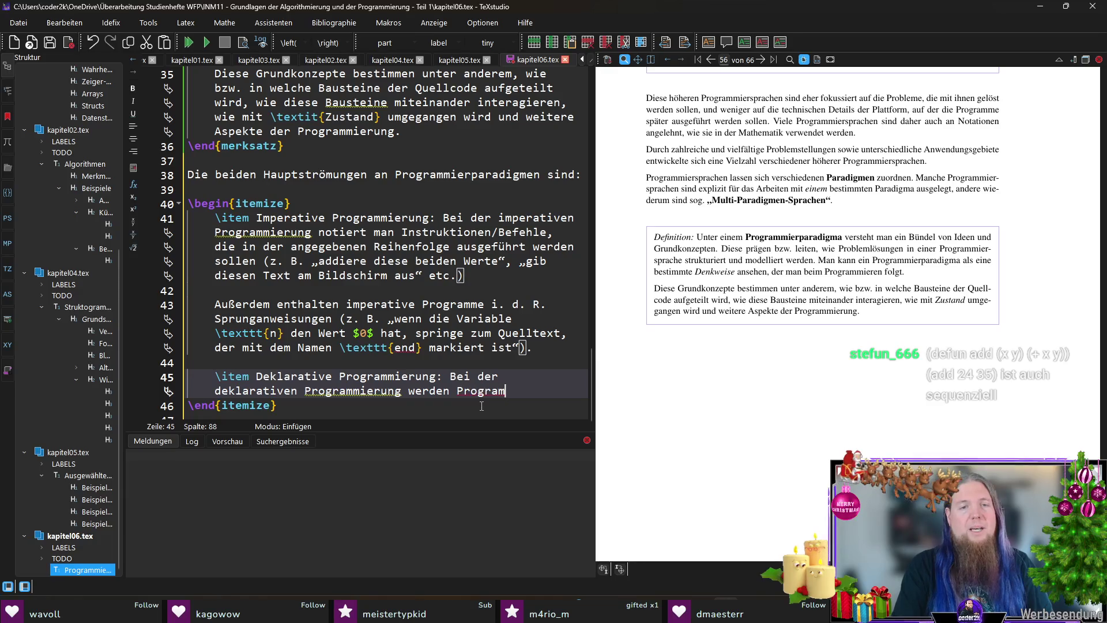
type("me so formuliert, das")
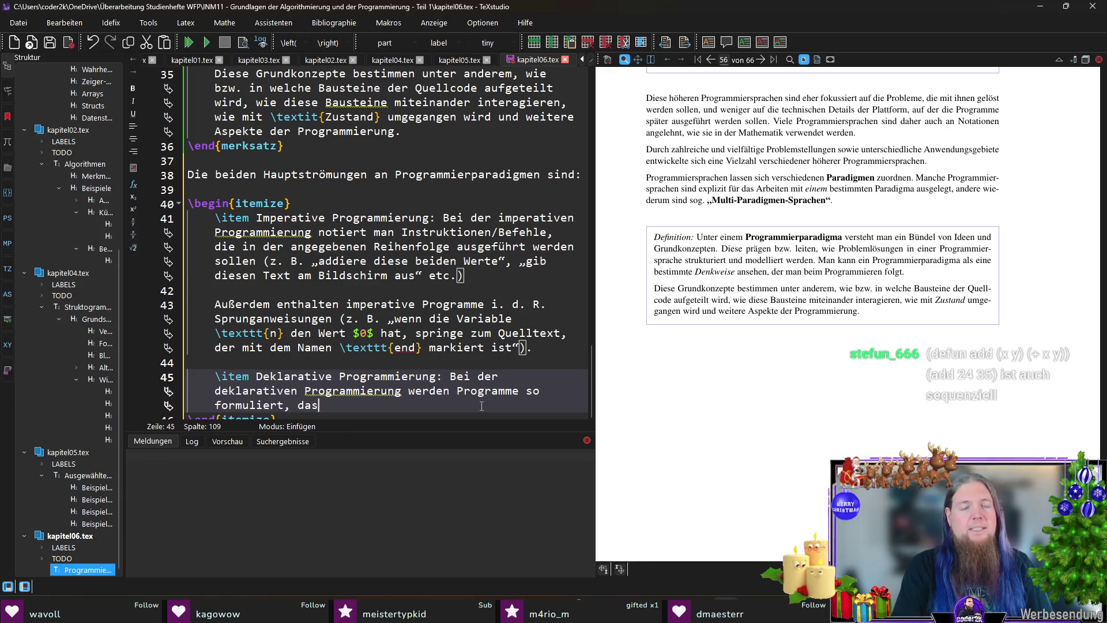
type("s sie aussagen,")
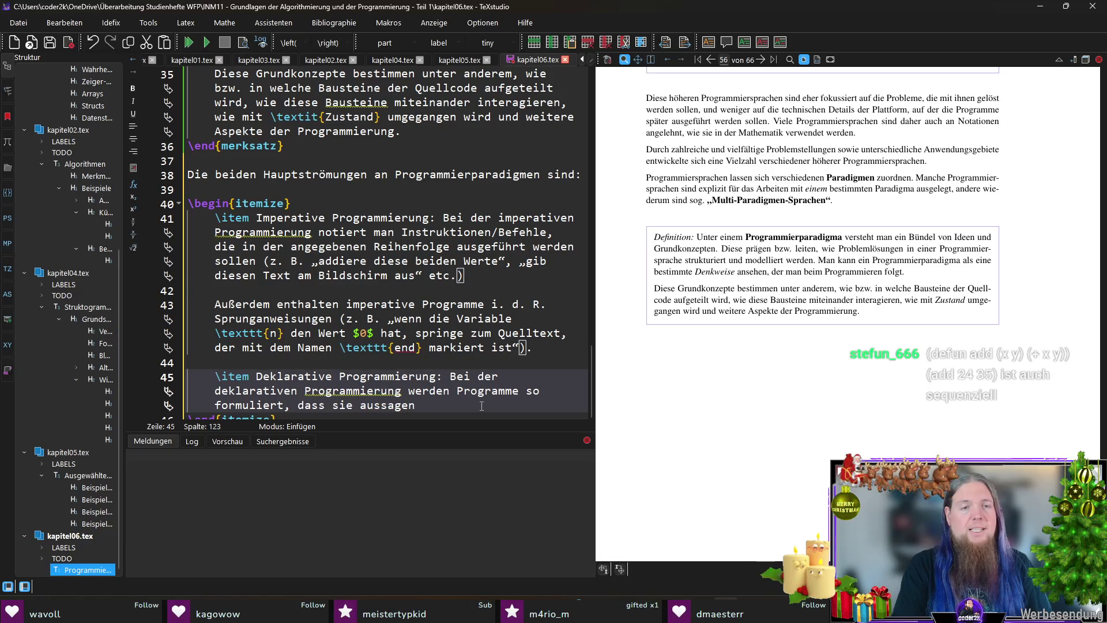
type("\\textit{wird nicht beschrieben, \\textit{wie} ein Problem gelöst werden soll,}")
key("BackSpace")
type("was")
key("Right")
type("ge")
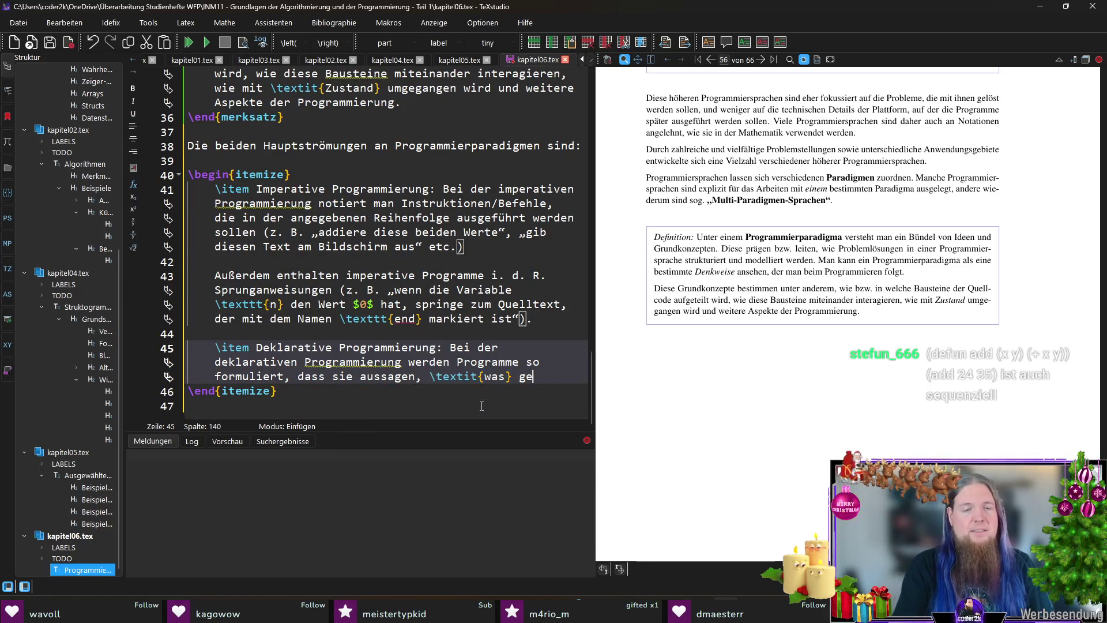
type("tan werden soll, aber nicht")
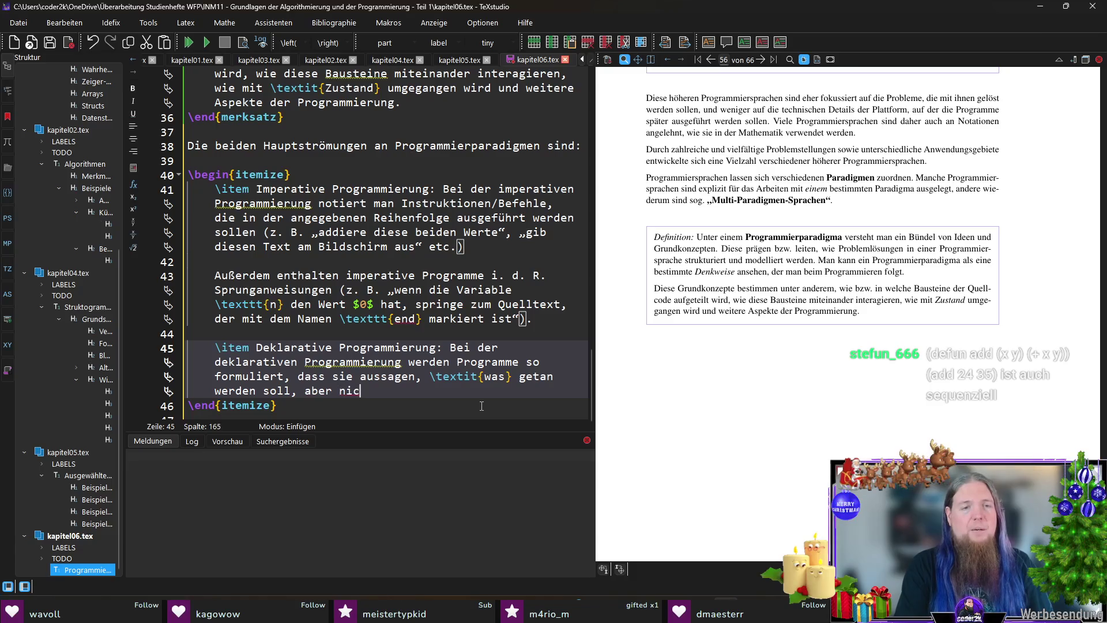
type("wird nicht beschrieben, \\textit{wie} ein Problem gelöst werden soll,")
type("wie")
key("Right")
Step: Add the example 'berechne die Summe dieser Zahlen' versus \textit{nicht} looping and adding to a variable
type(", z.")
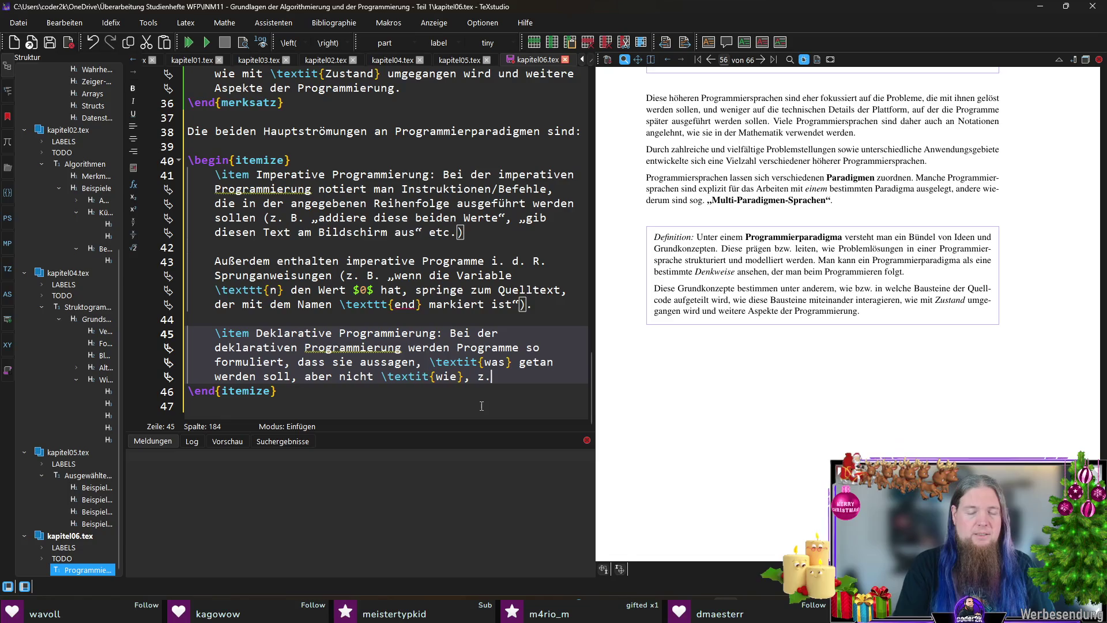
type(" B. ")
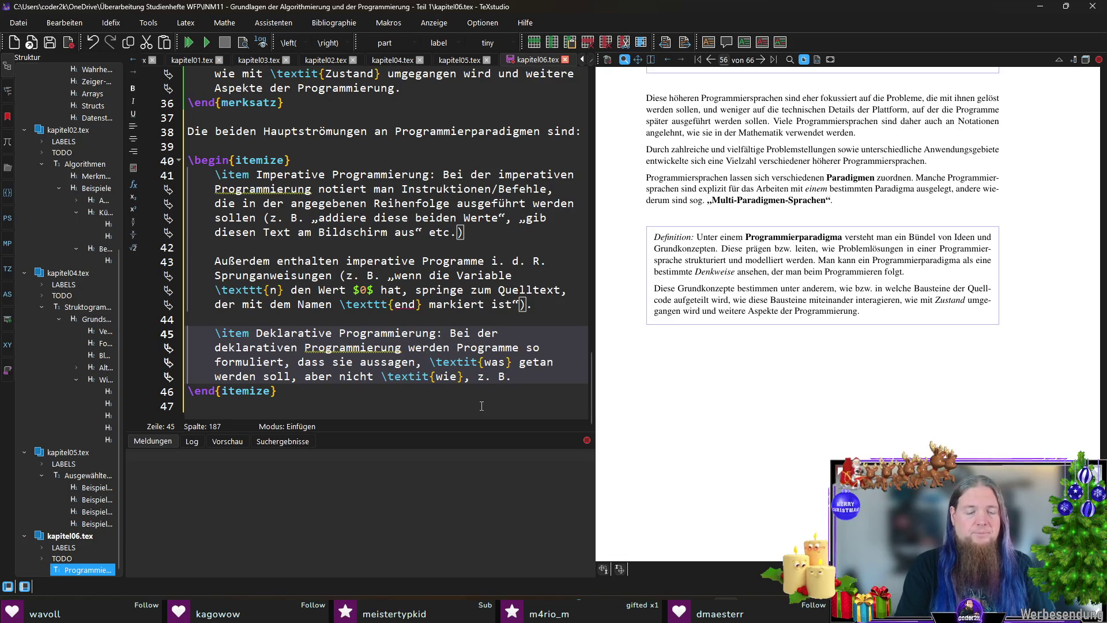
type("„berechne di")
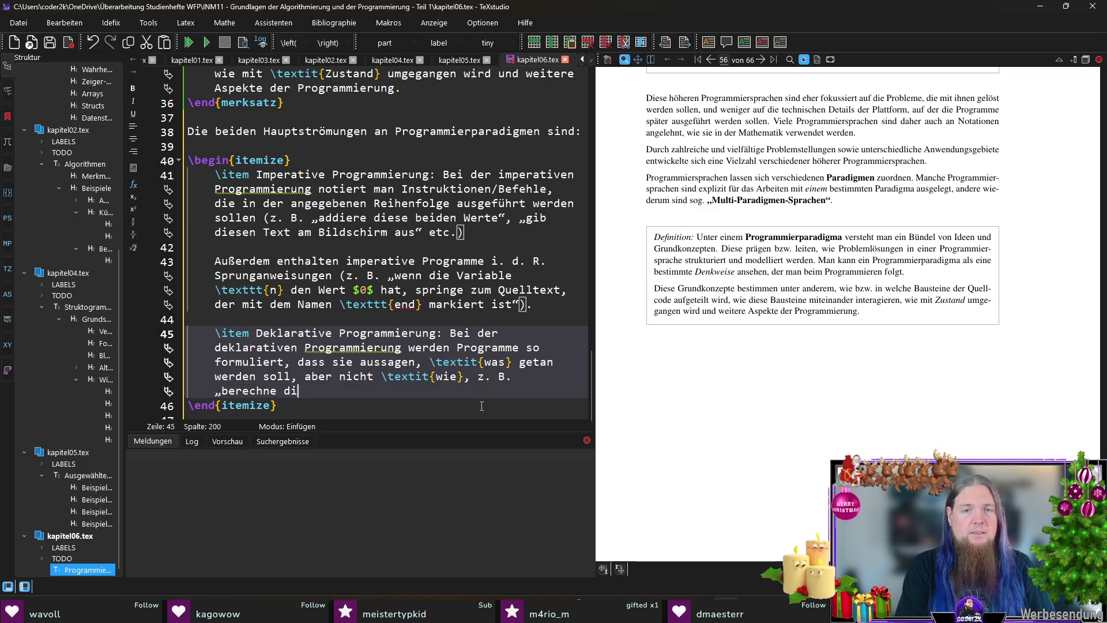
type("e Summe dieser ")
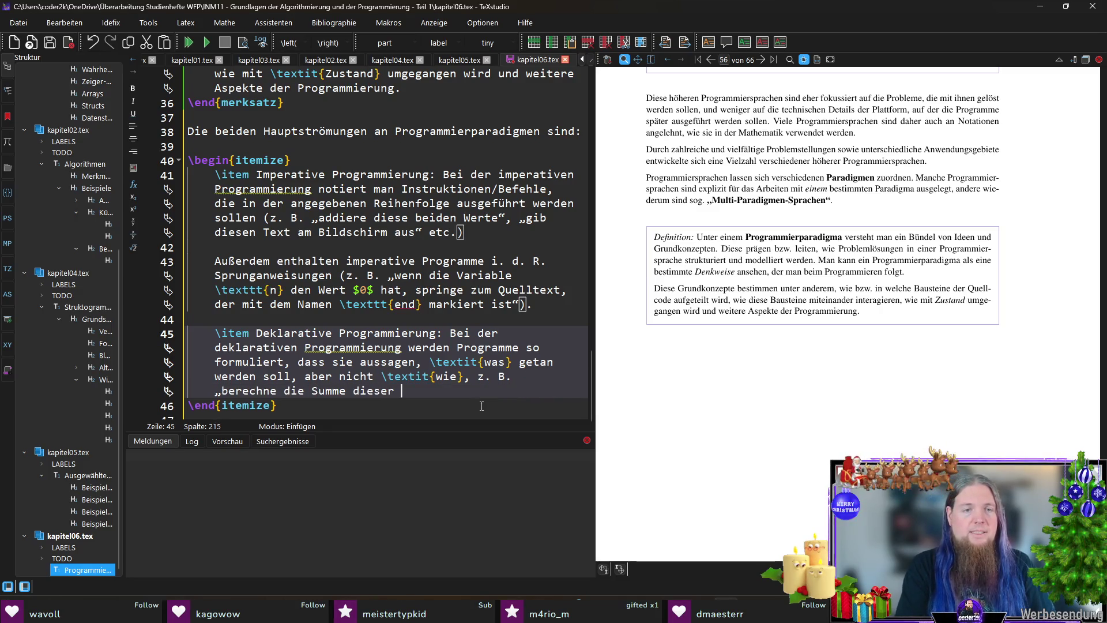
type("Zahlen")
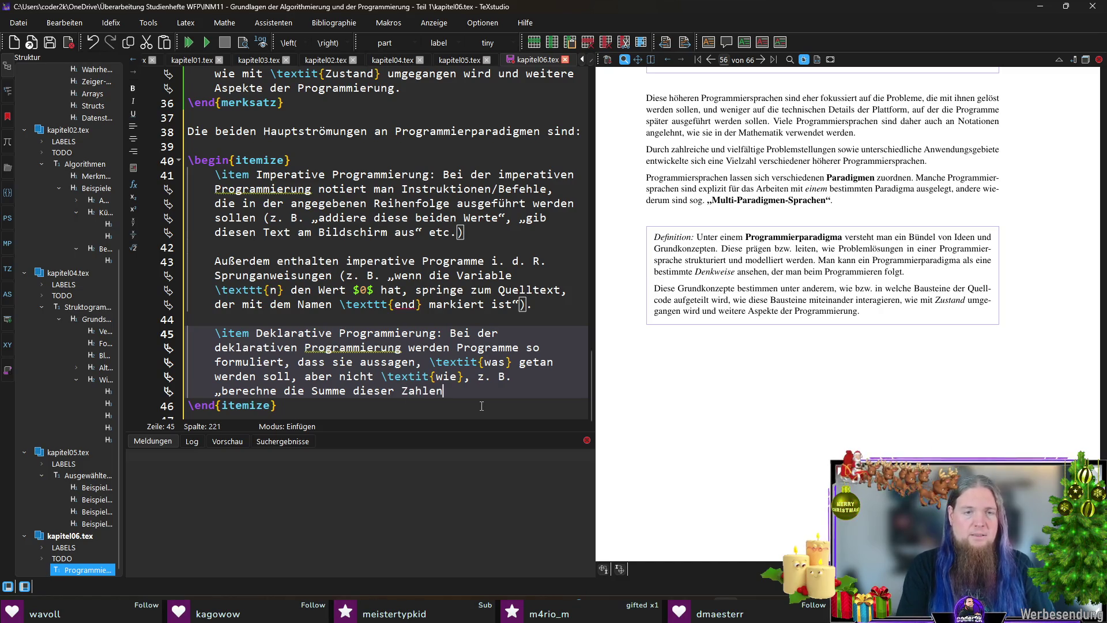
type("“, abe")
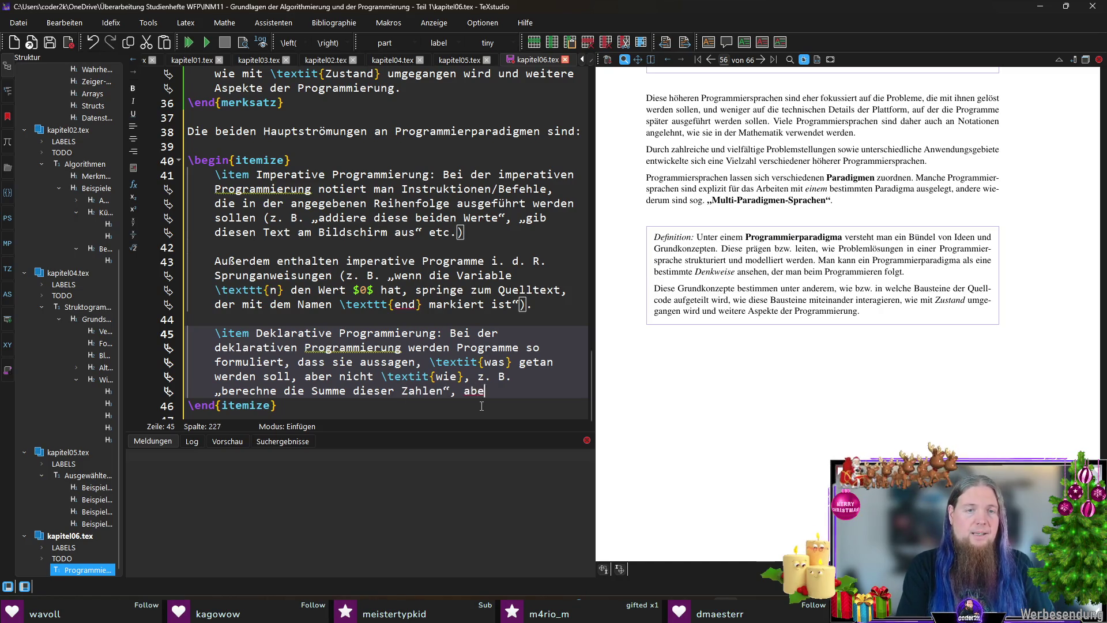
type("r nicht „")
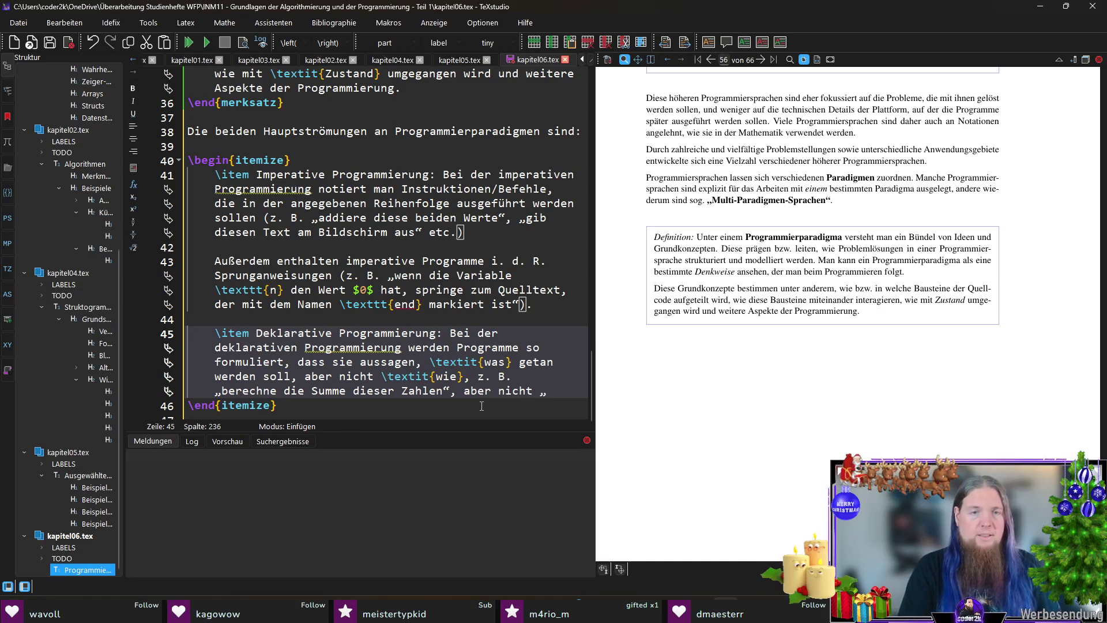
type("gehe")
key("Left")
key("Left")
key("Left")
key("ctrl+shift+Left")
key("ctrl+i")
key("End")
type("nacheinander alle Z")
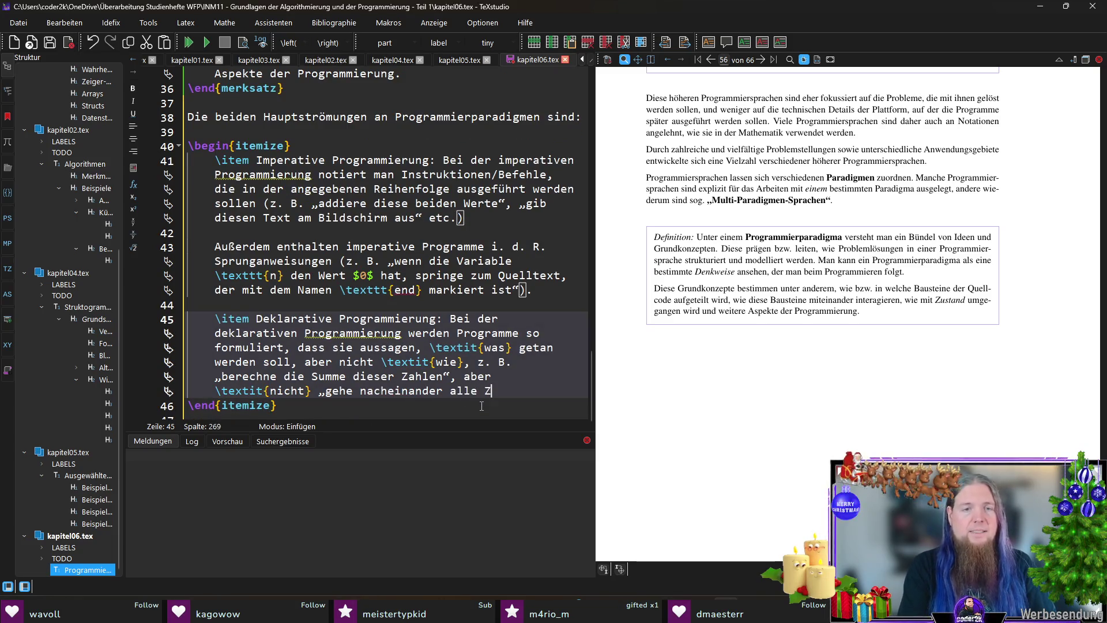
type("ahlen durch und addie")
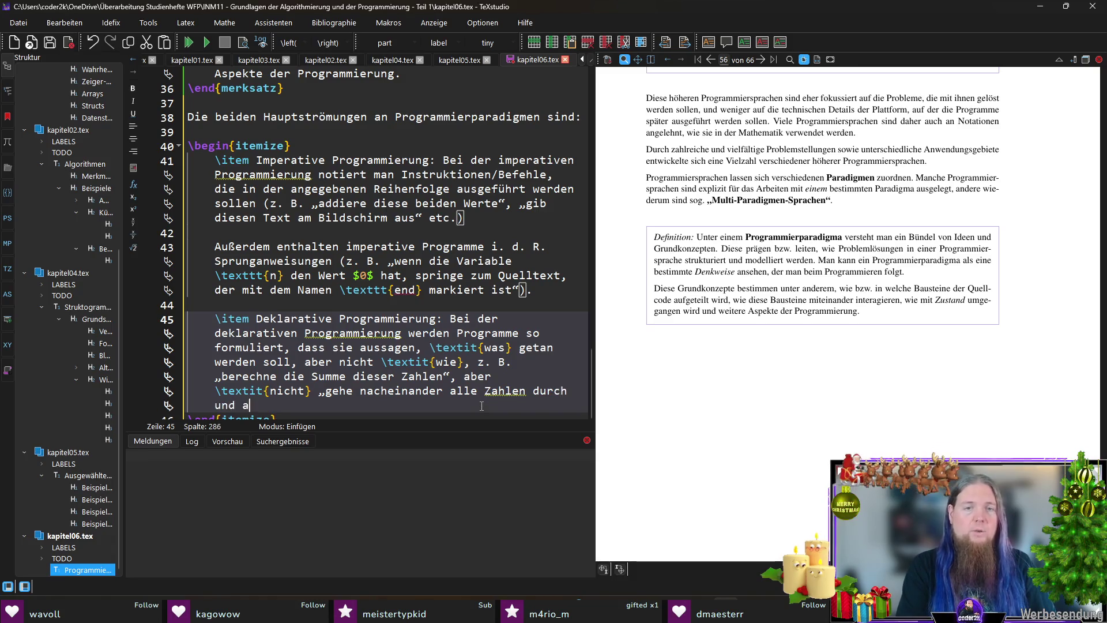
key("BackSpace")
key("BackSpace")
key("BackSpace")
type(", ")
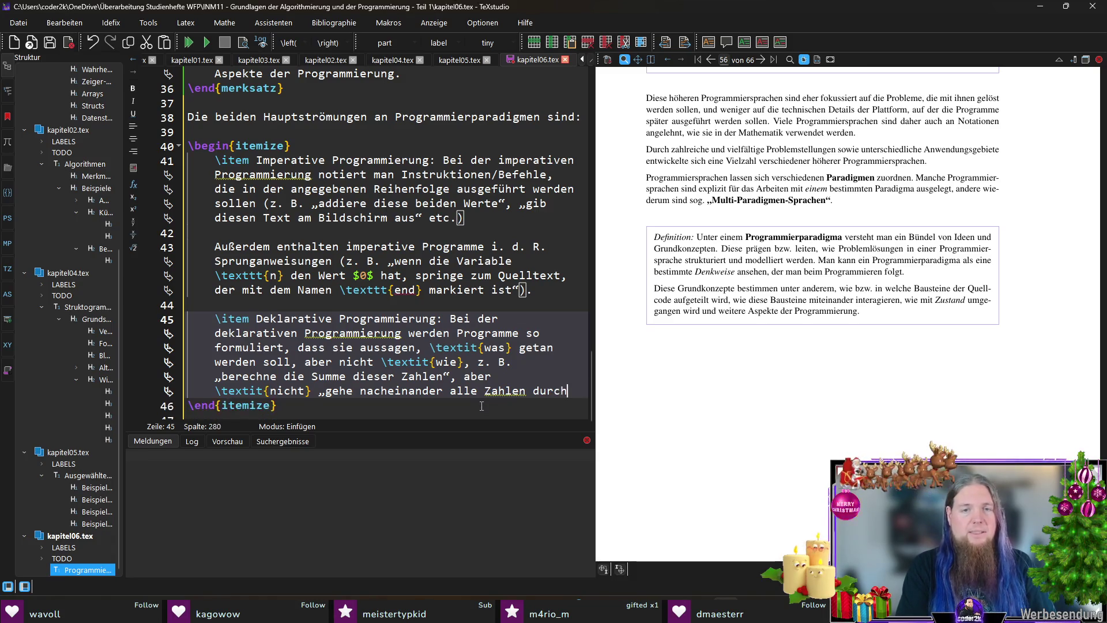
type("addiere jede")
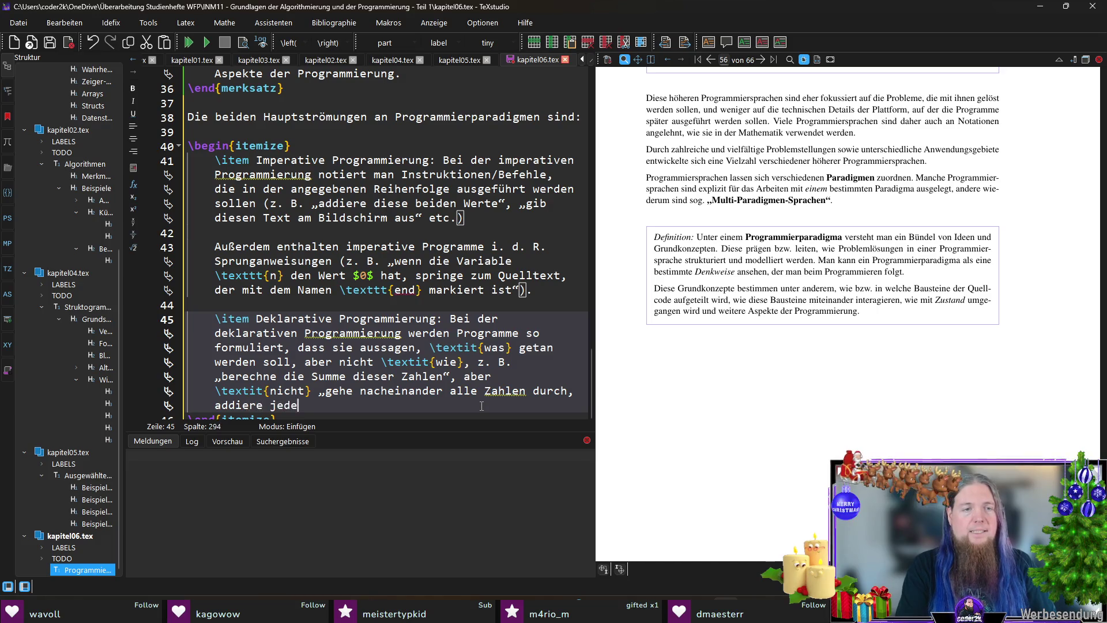
type("n Wert auf eine ")
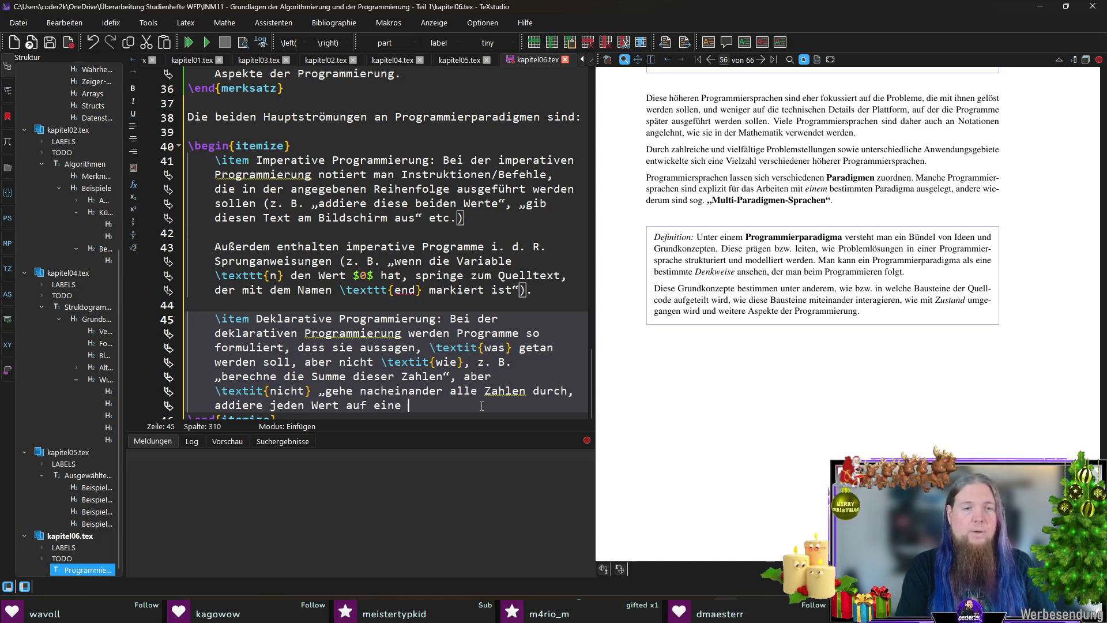
type("bestehende")
key("BackSpace")
key("BackSpace")
key("BackSpace")
type("immte Variable")
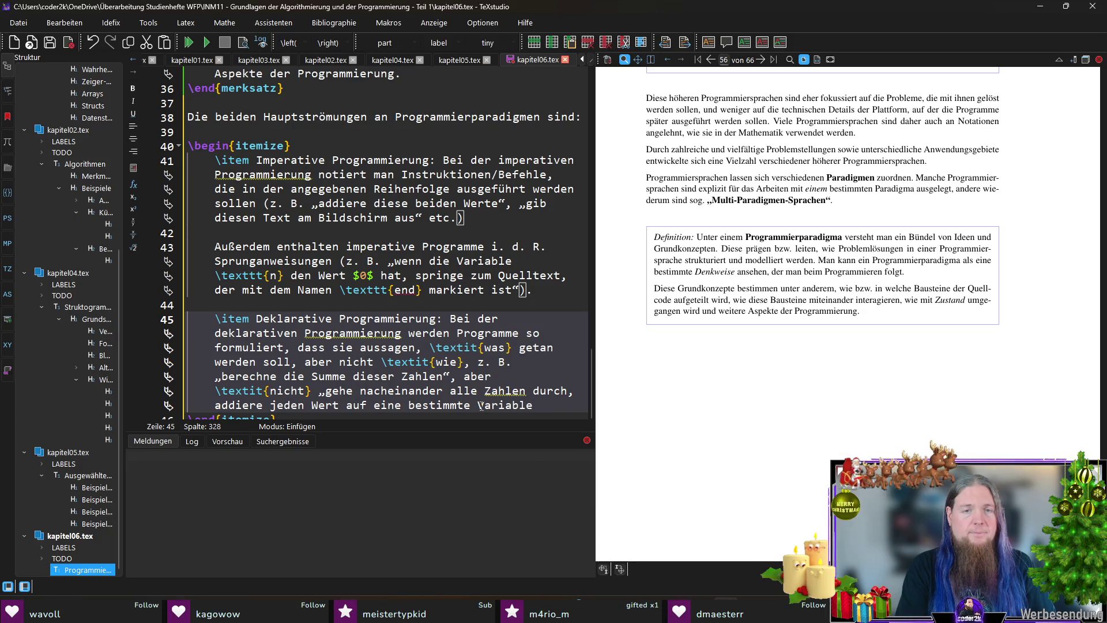
type(", “")
Step: Change the comma after 'durch' to 'und' and end the sentence with a period
key("Up")
key("Right")
key("Right")
key("Right")
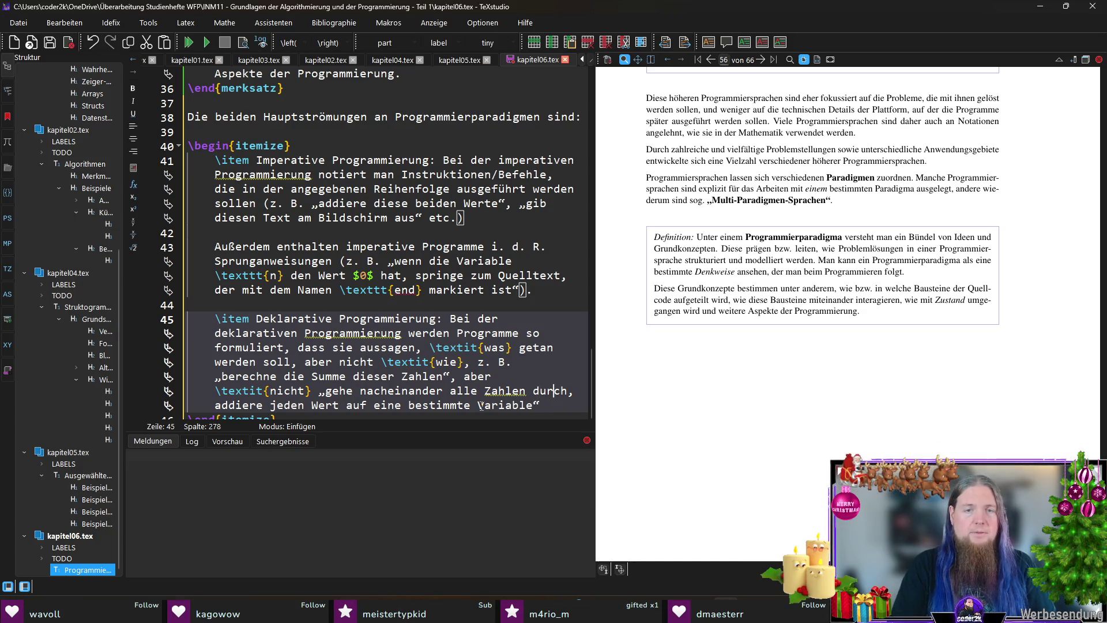
key("Delete")
type("und")
key("End")
type(".")
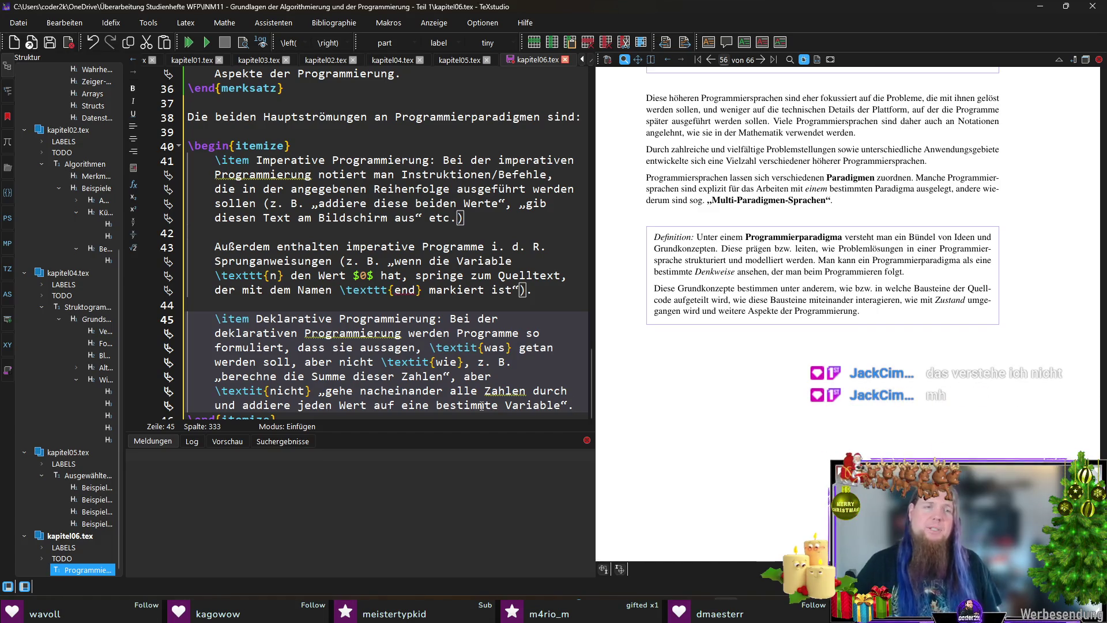
scroll(361, 412, "down", 1)
left_click(359, 384)
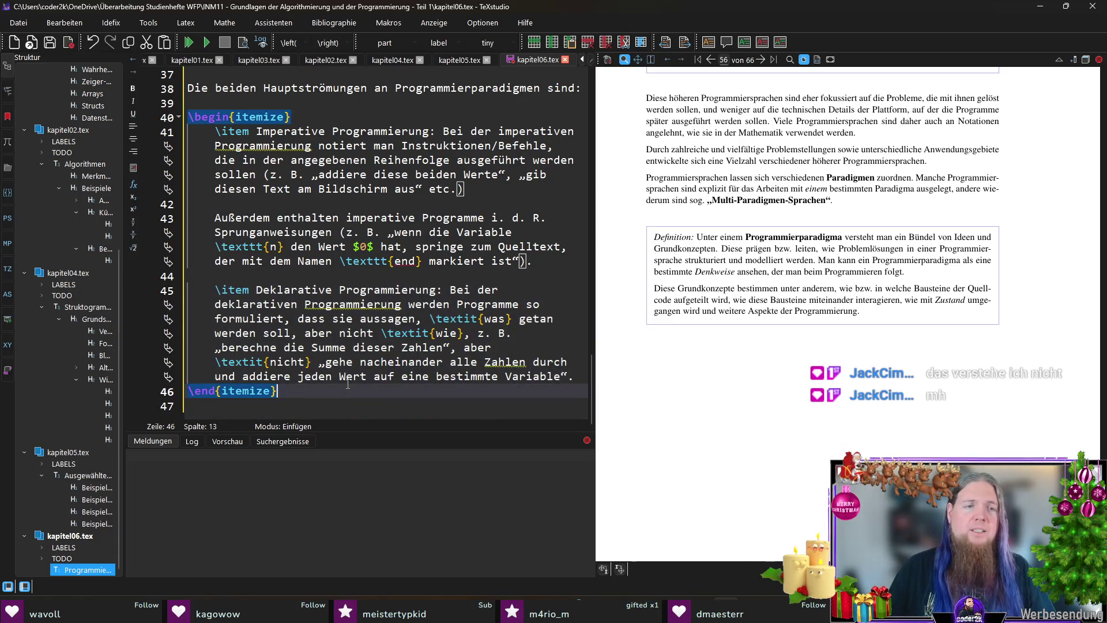
key("Down")
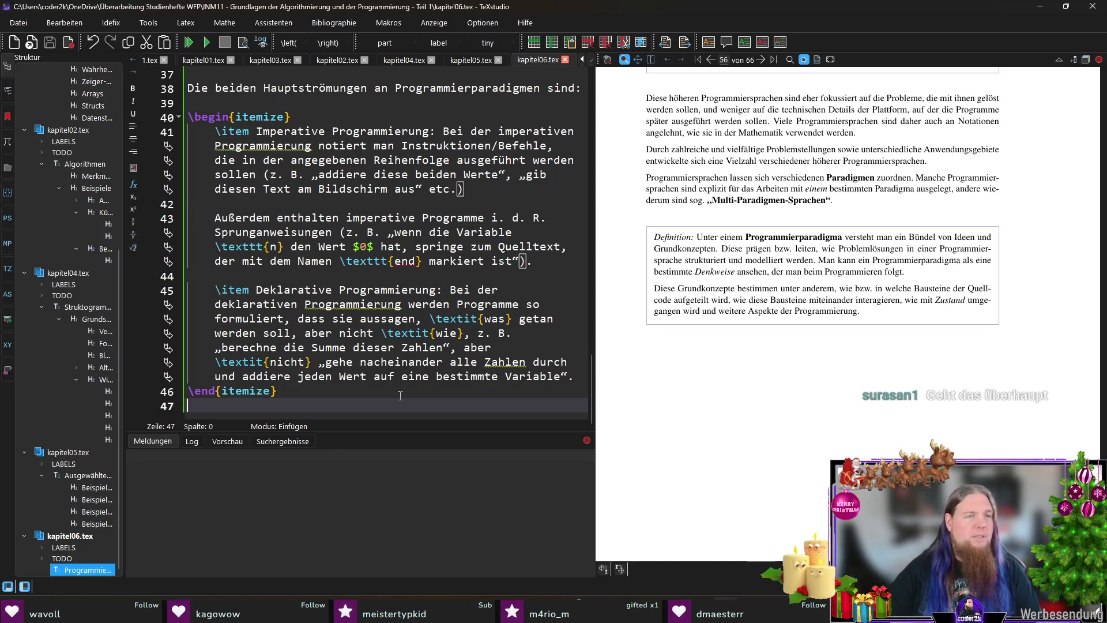
mouse_move(318, 396)
left_mouse_down()
mouse_move(288, 391)
mouse_move(173, 131)
mouse_move(151, 116)
left_mouse_up()
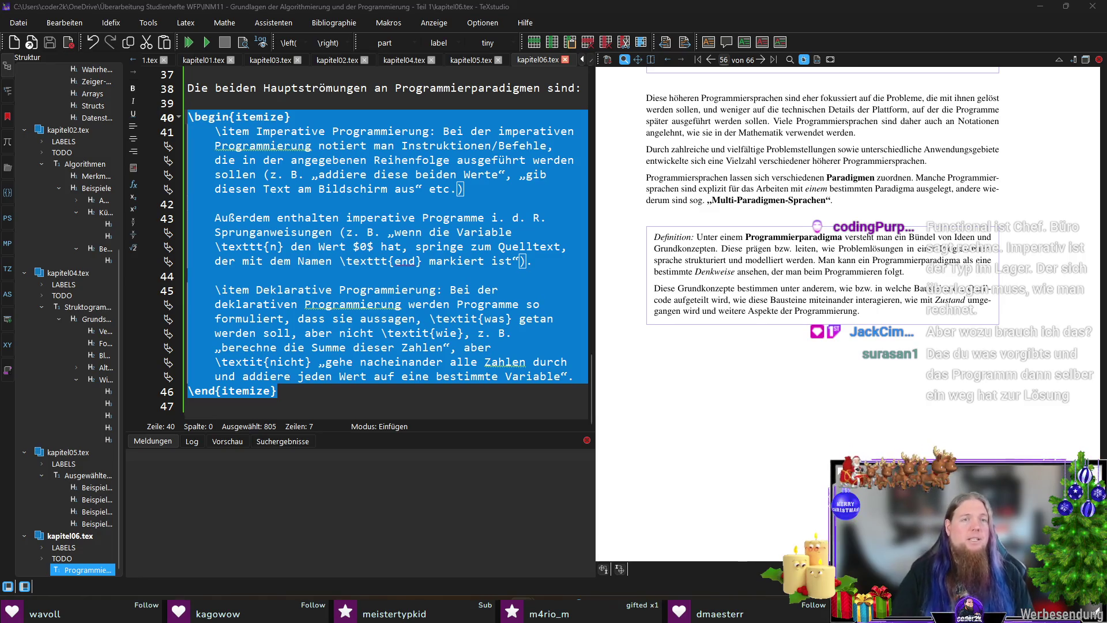
left_click(317, 402)
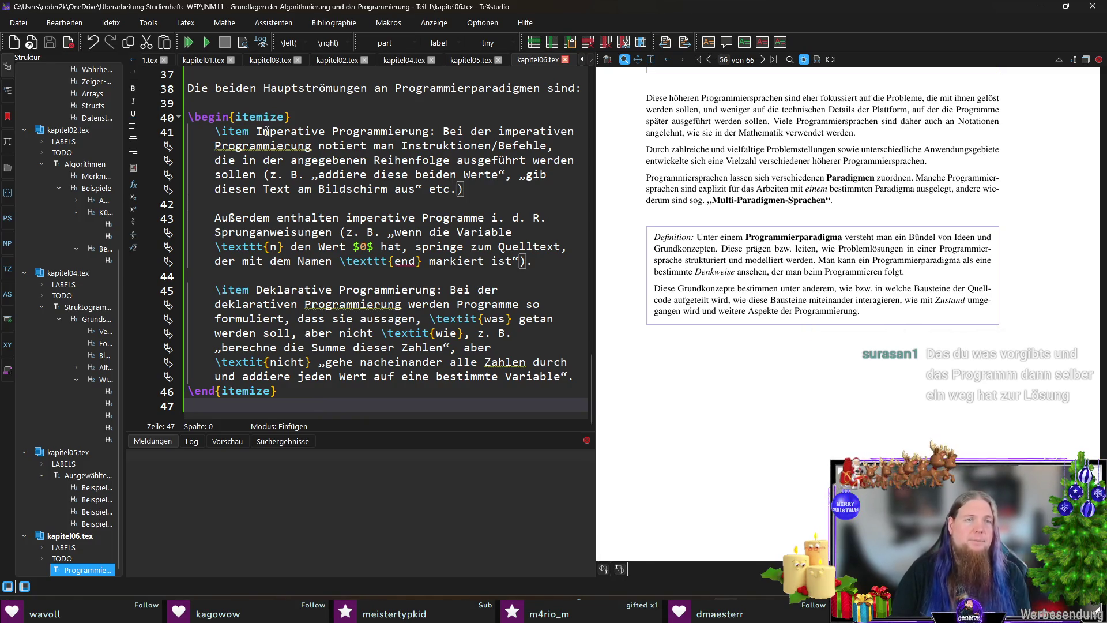
left_click_drag(256, 131, 429, 131)
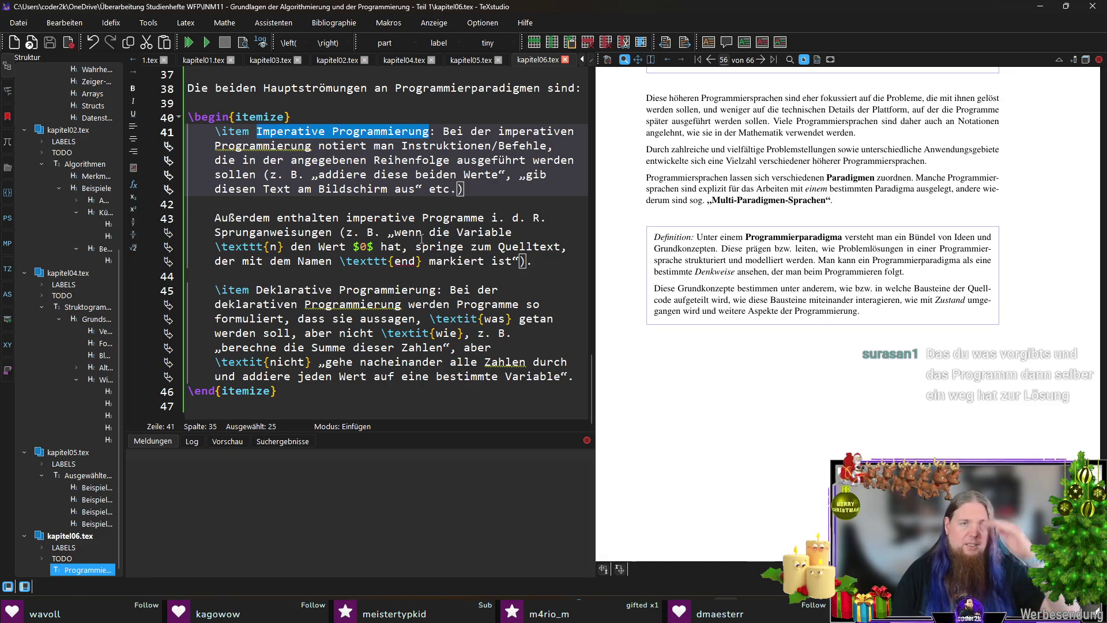
left_click(441, 279)
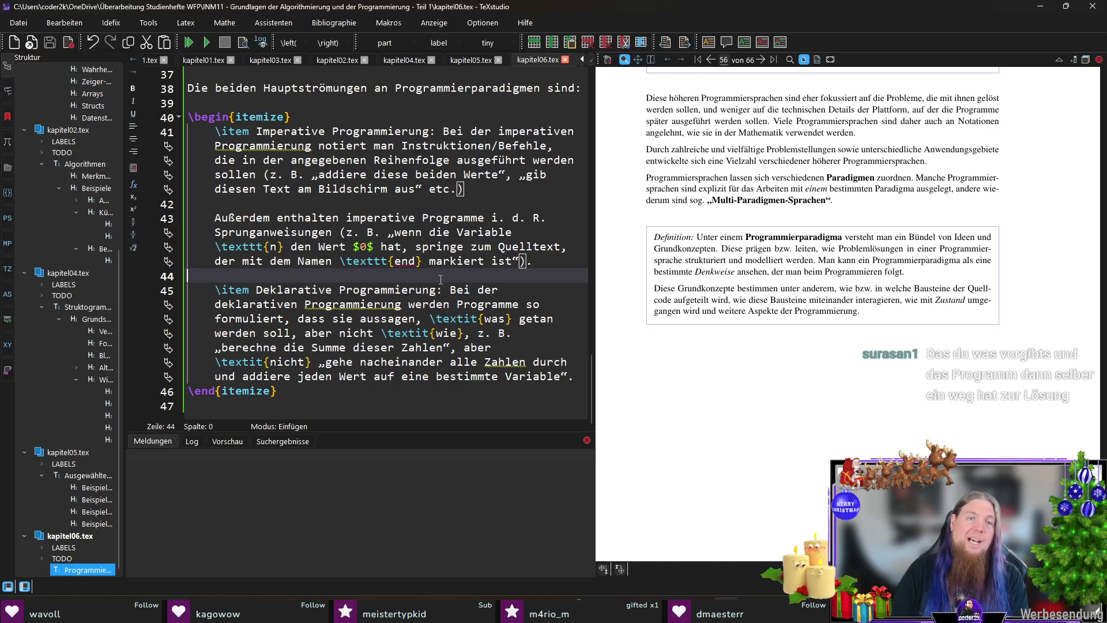
left_click(300, 407)
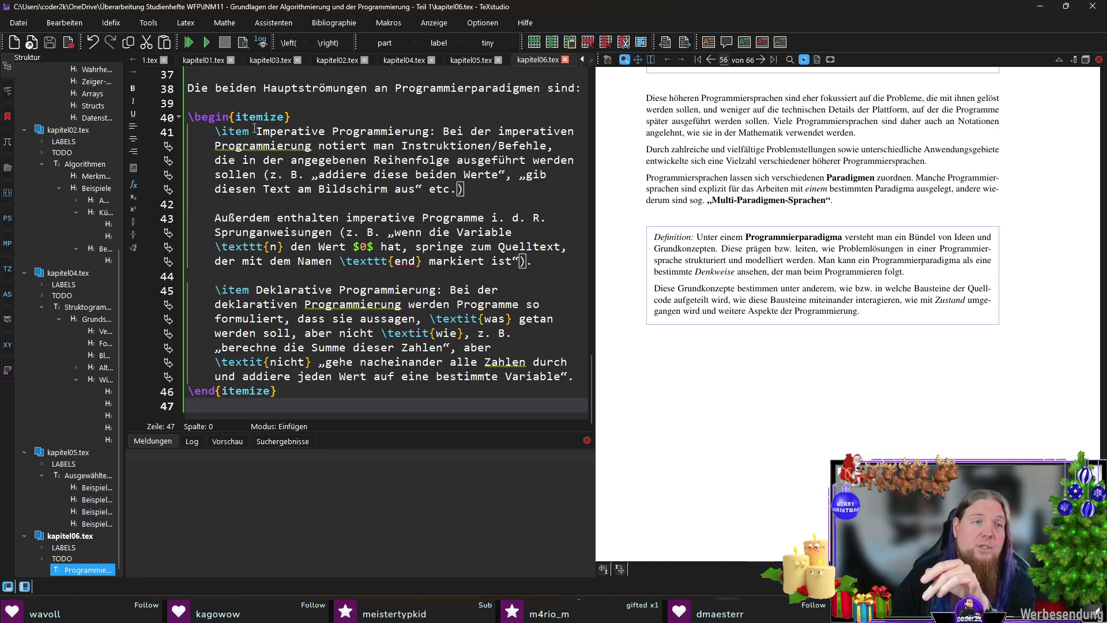
Step: Highlight 'Imperative Programmierung' on line 41, then move to the end of that item's text
left_click_drag(256, 132, 435, 131)
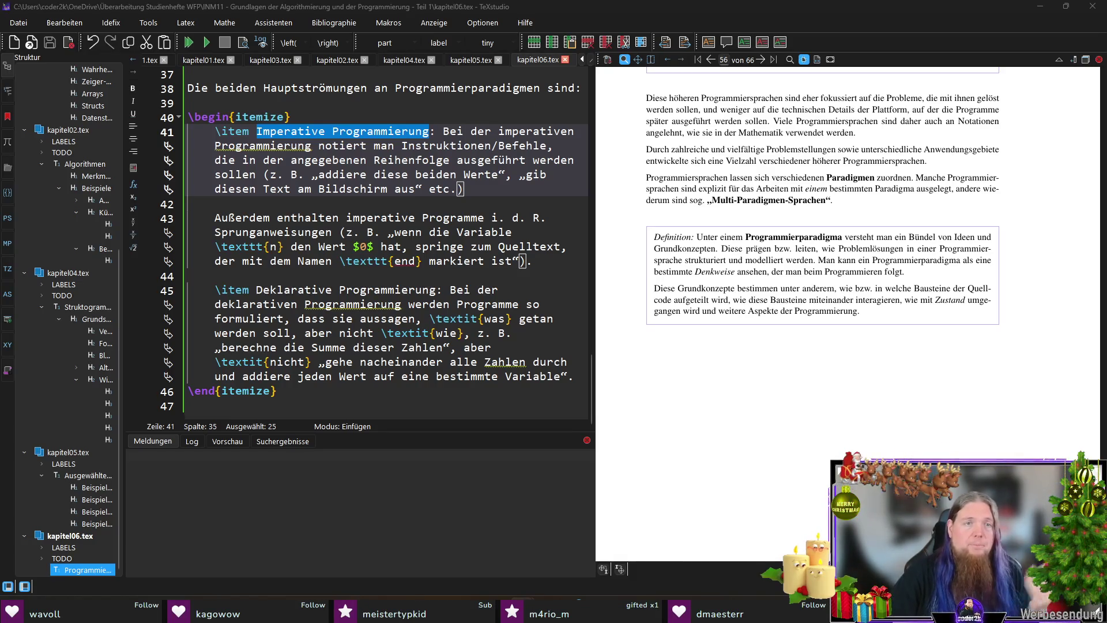
left_click(513, 195)
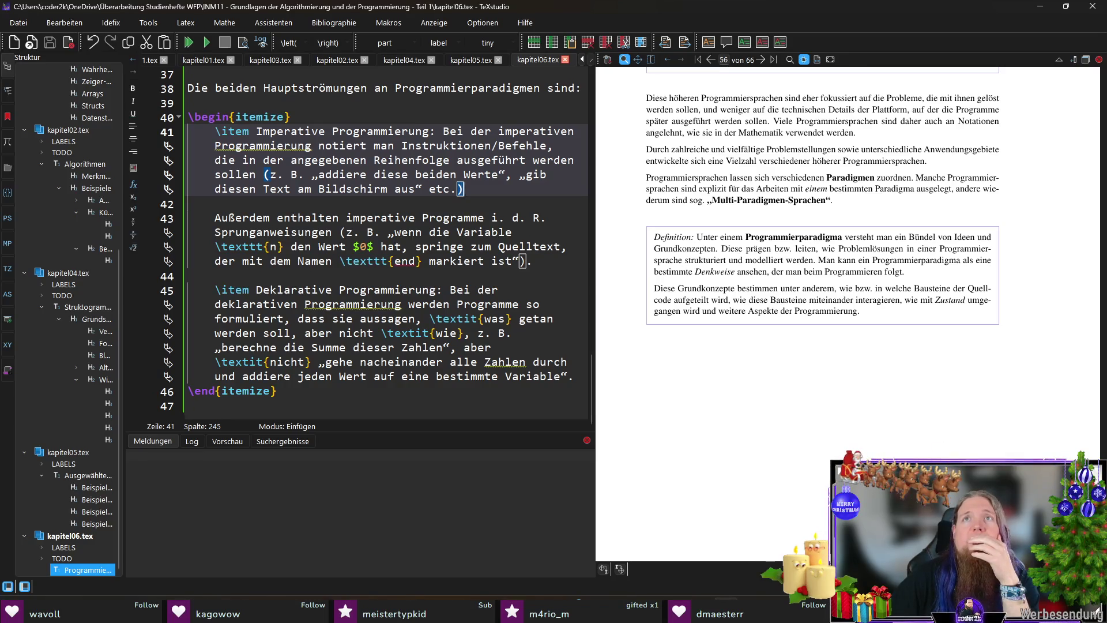
Step: Move the old explanation below '\item Imperative Programmierung:' and start a new definition 'Bei der imperativen Programmierung werden Anweisungen…'
left_click(443, 132)
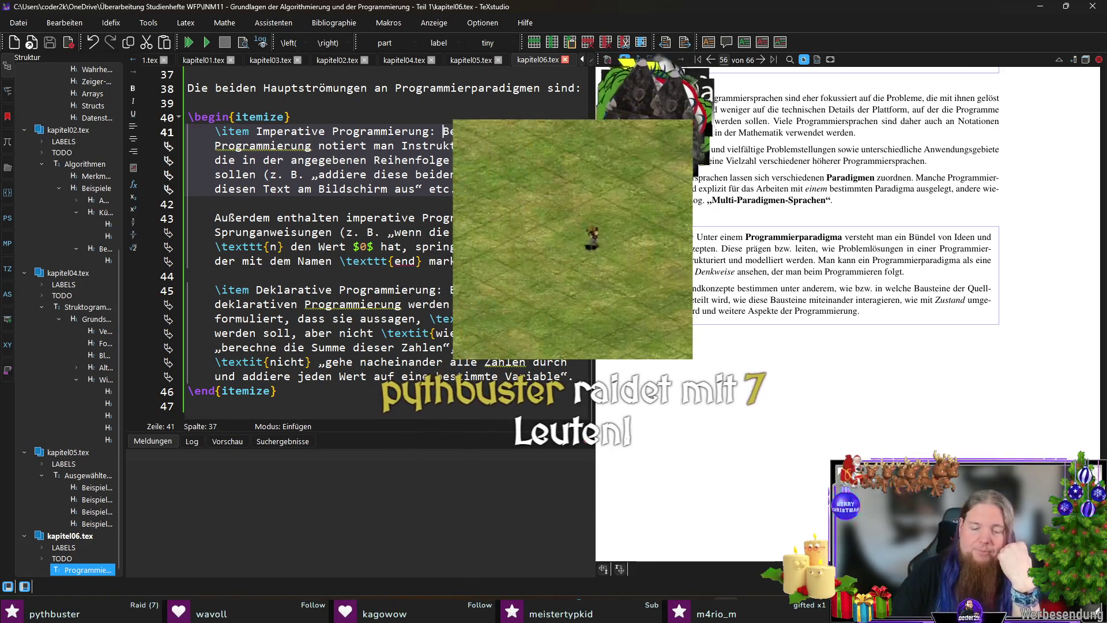
key("Return")
key("Return")
left_click(444, 189)
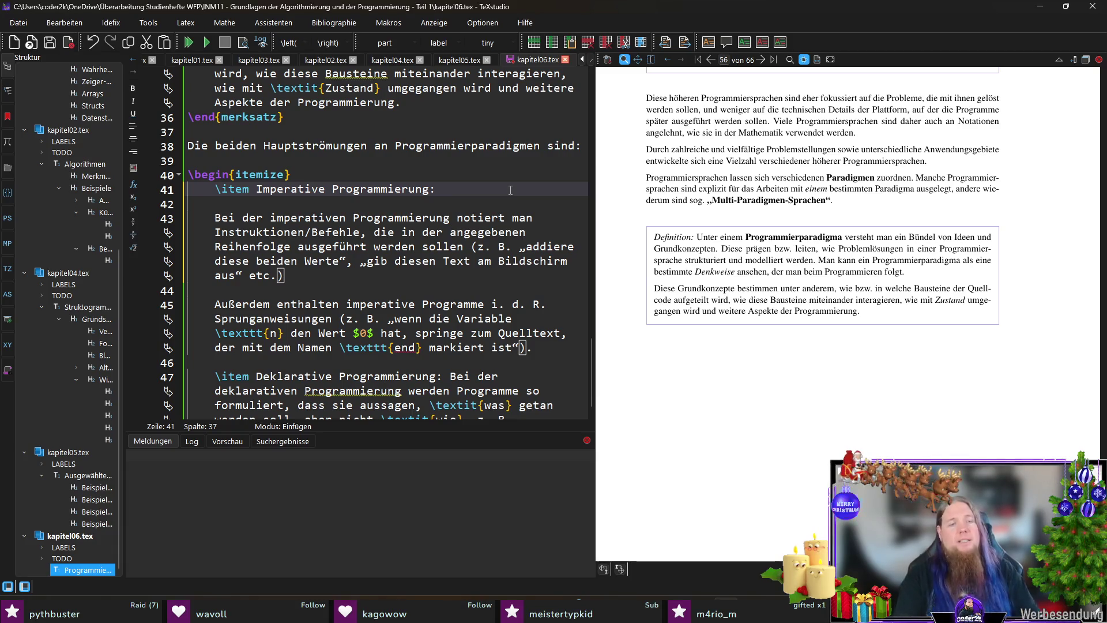
type("Bei der imperat")
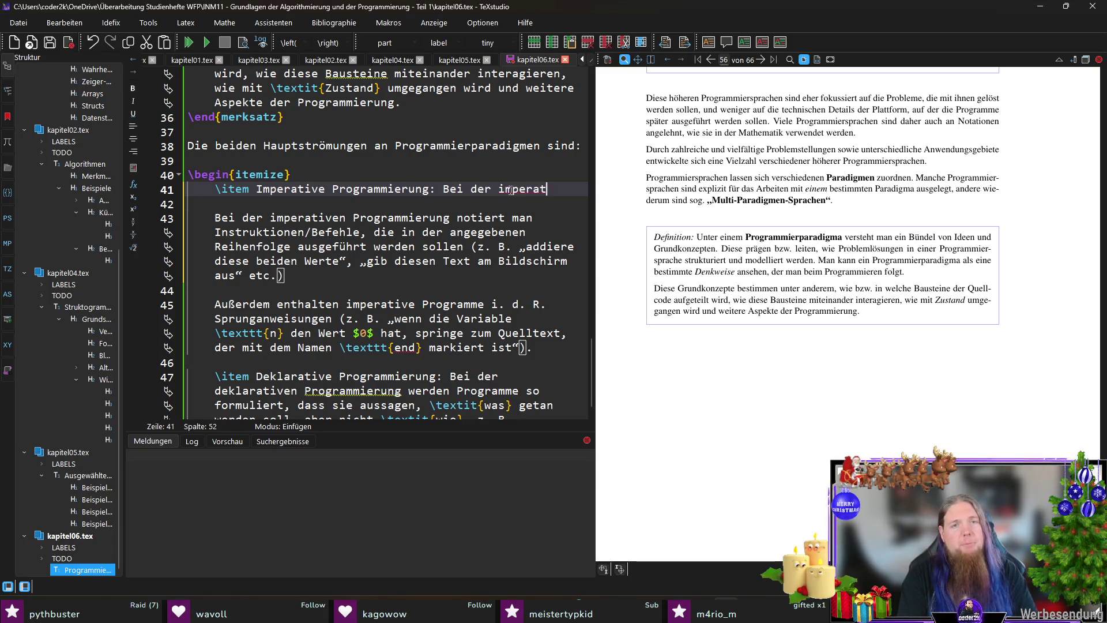
type("iven Programmier")
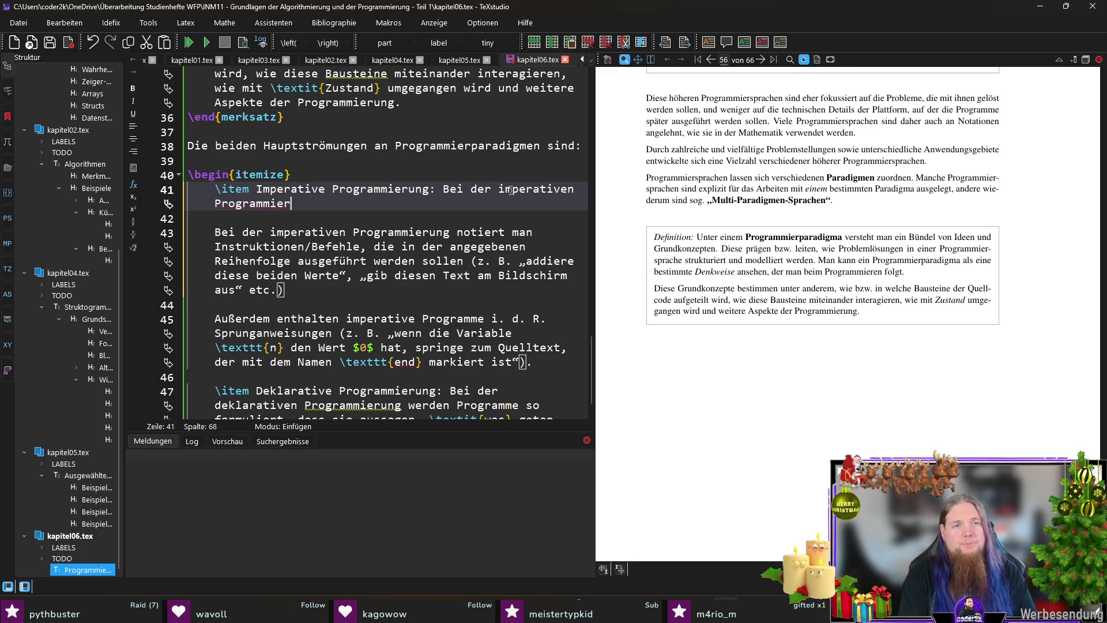
type("ung werden")
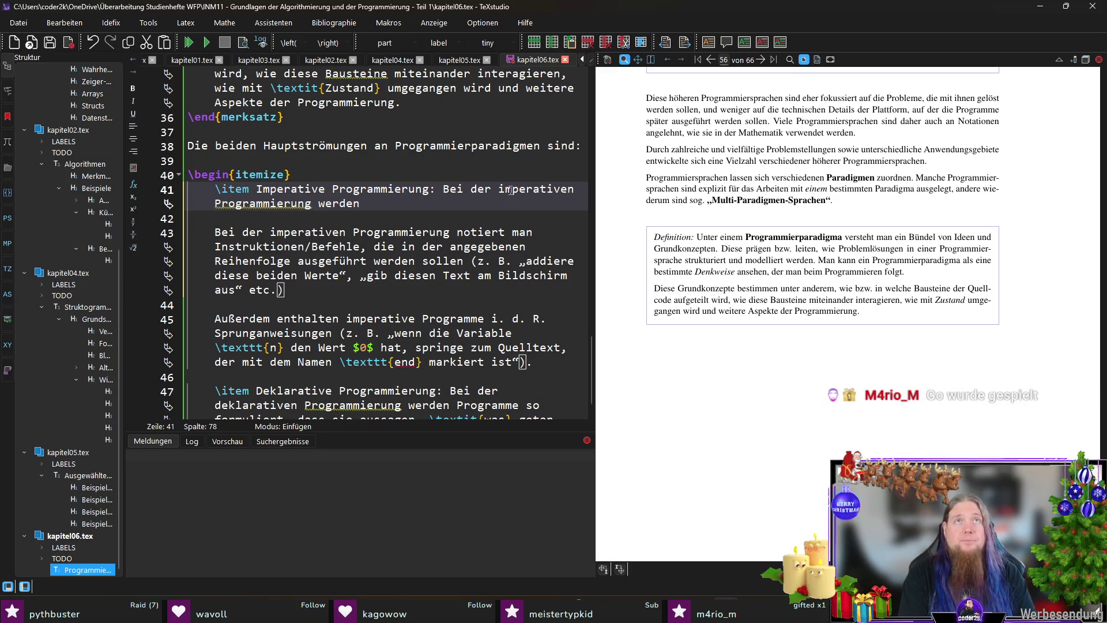
type(" Anweisung")
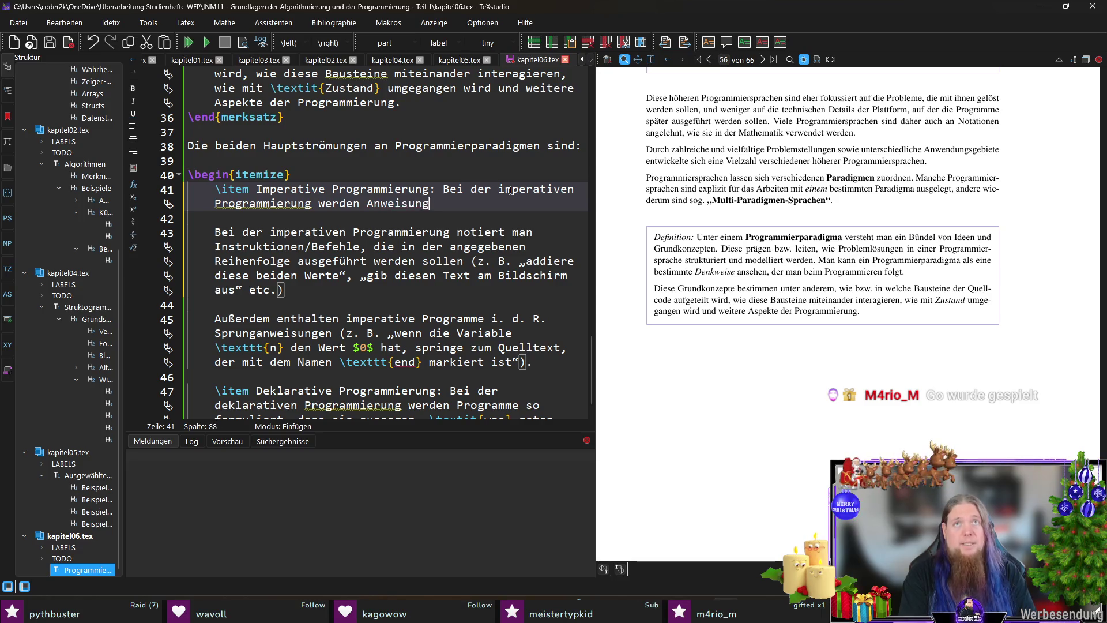
type("en in eine")
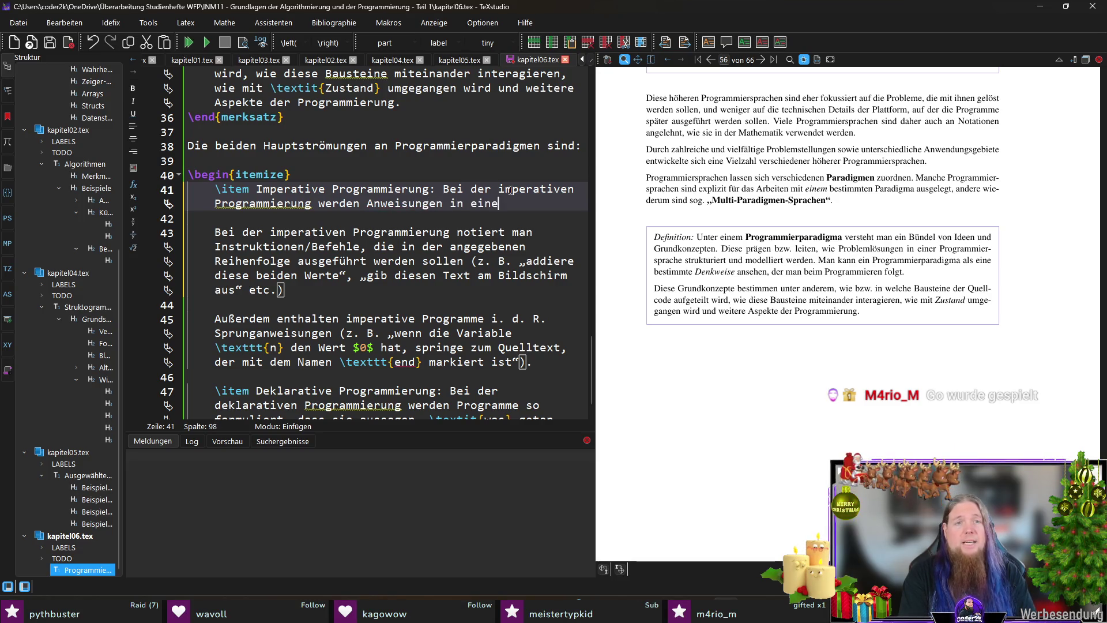
type("r vorgegebenen Rei")
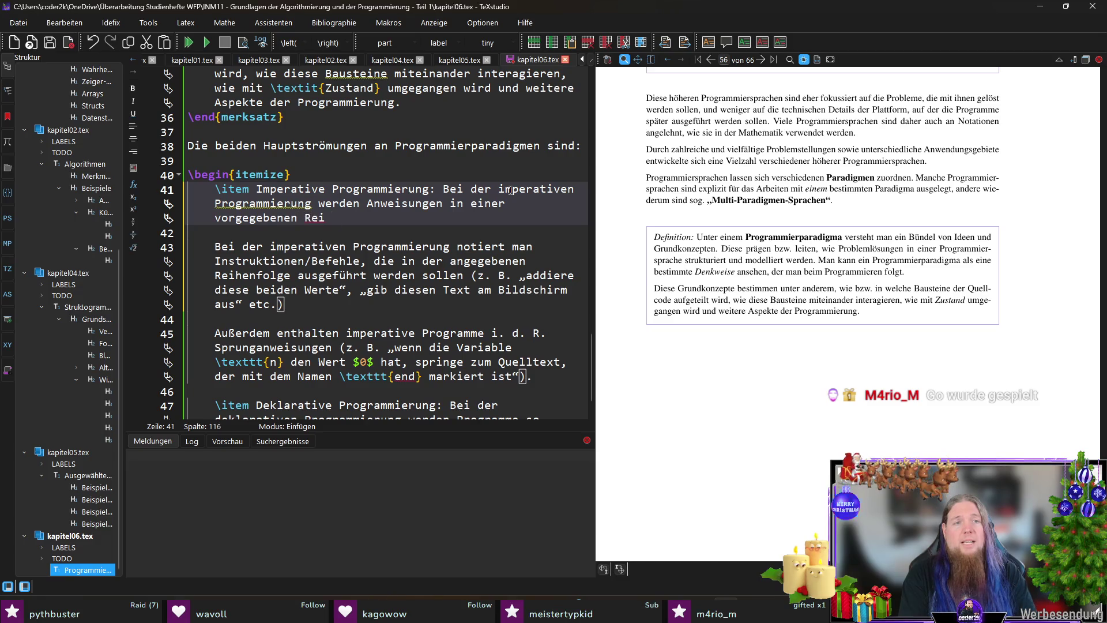
type("henfolge ausgefüh")
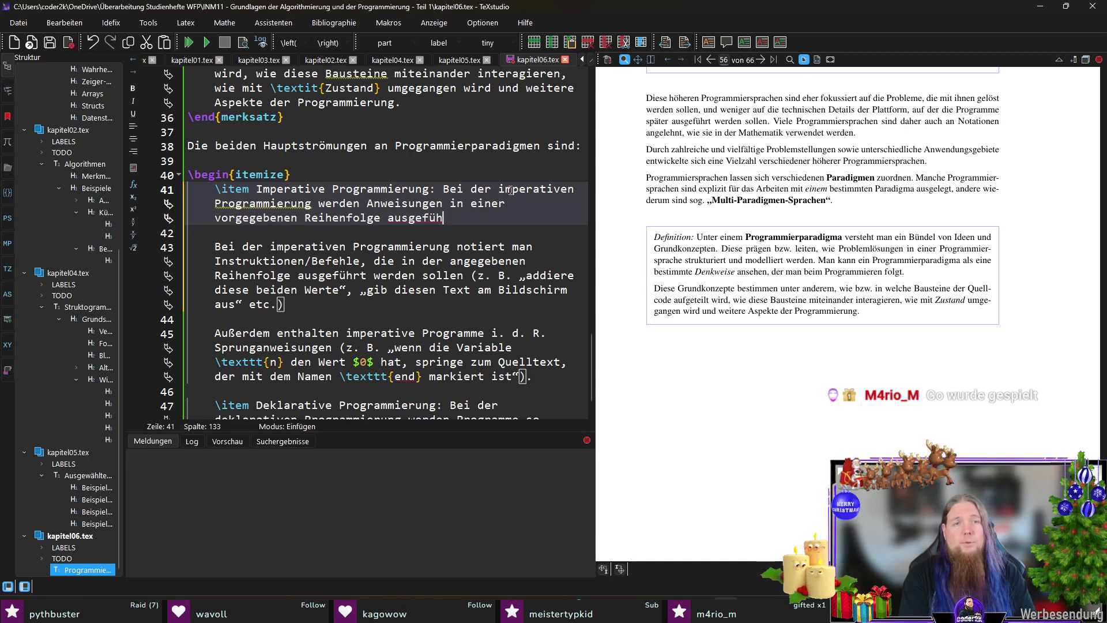
type("rt. Dabei")
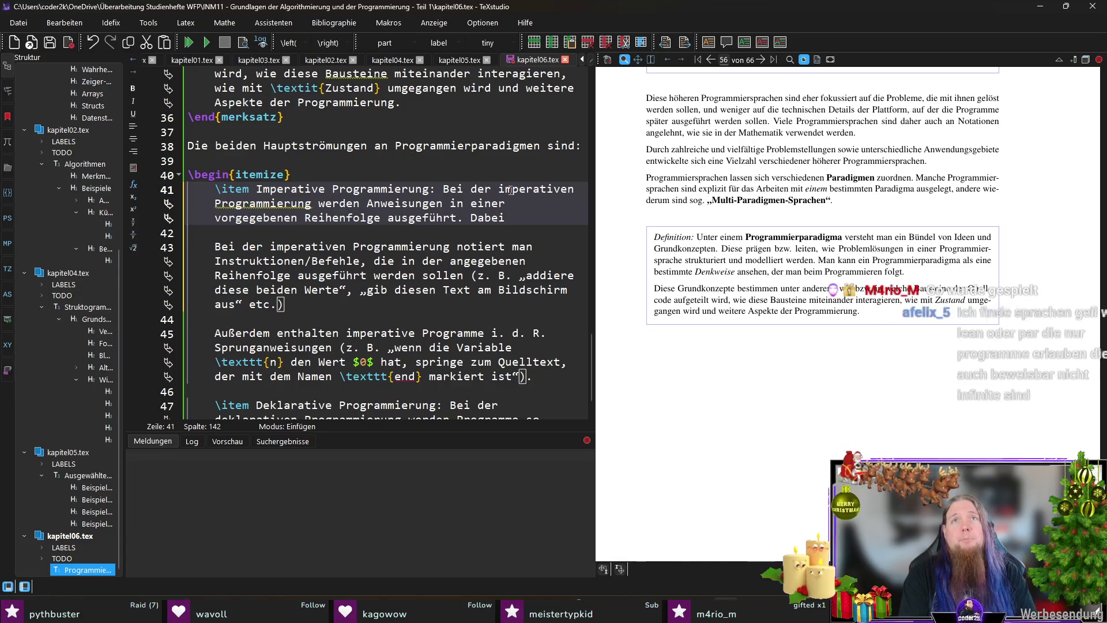
Step: Continue the definition: 'Diese Anweisungen verändern Schritt für Schritt den Zustand des Programms'
key("BackSpace")
key("BackSpace")
key("BackSpace")
key("BackSpace")
type("iese")
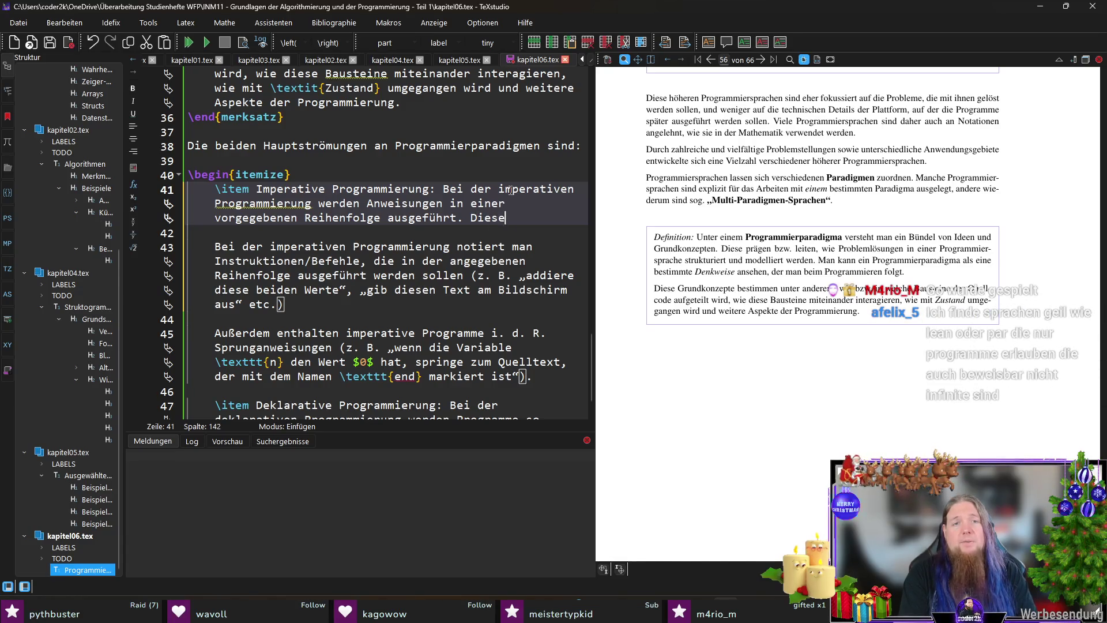
type(" Anweisungen verändern")
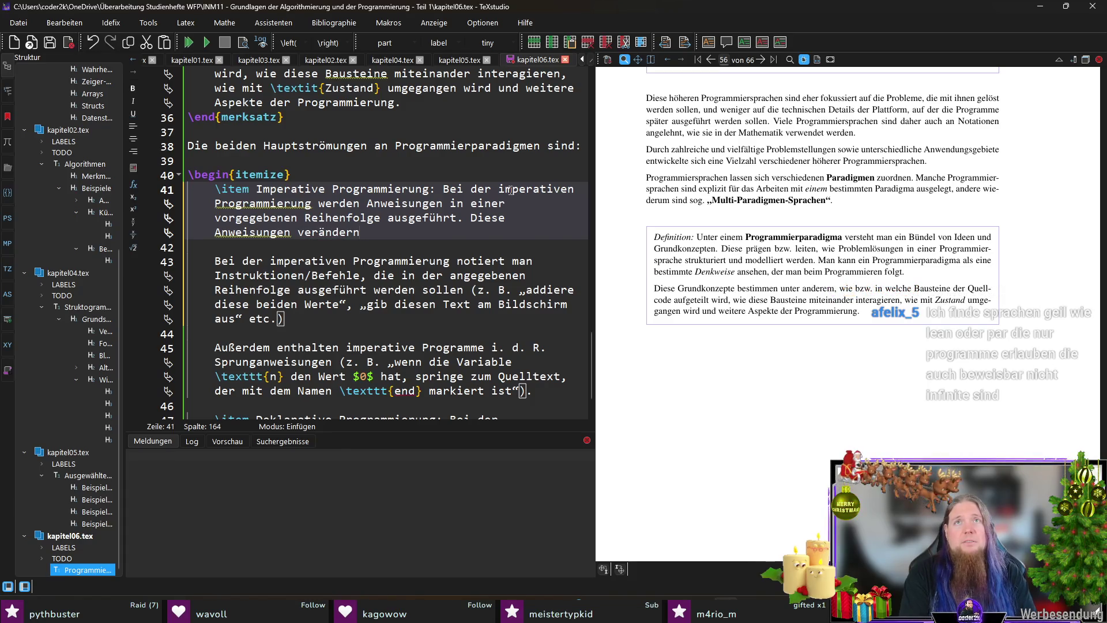
type(" den Z")
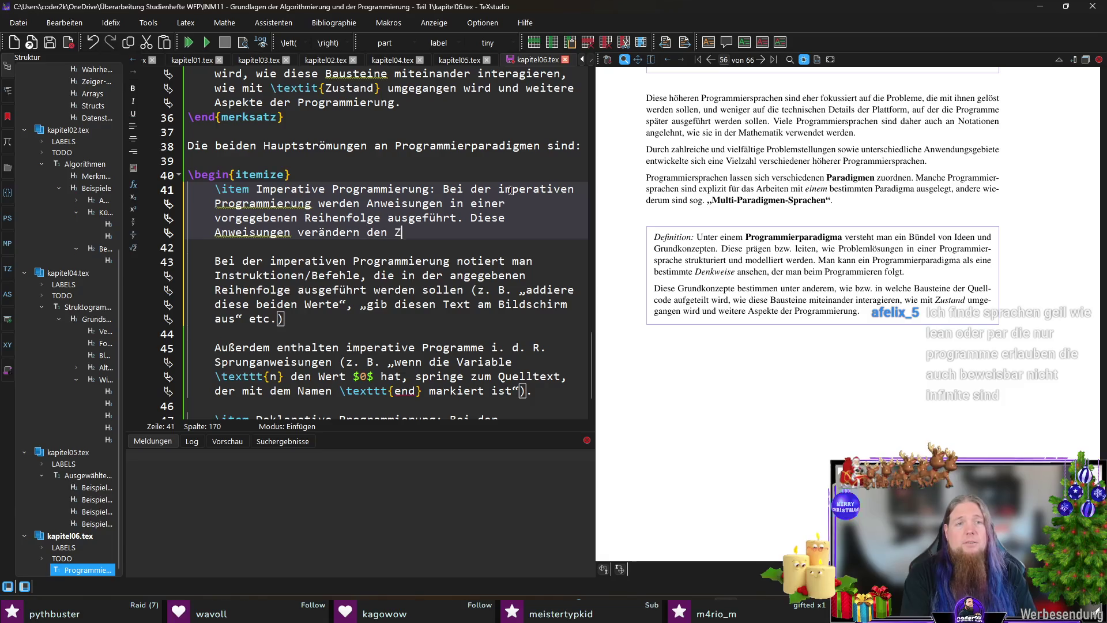
type("ustand (also")
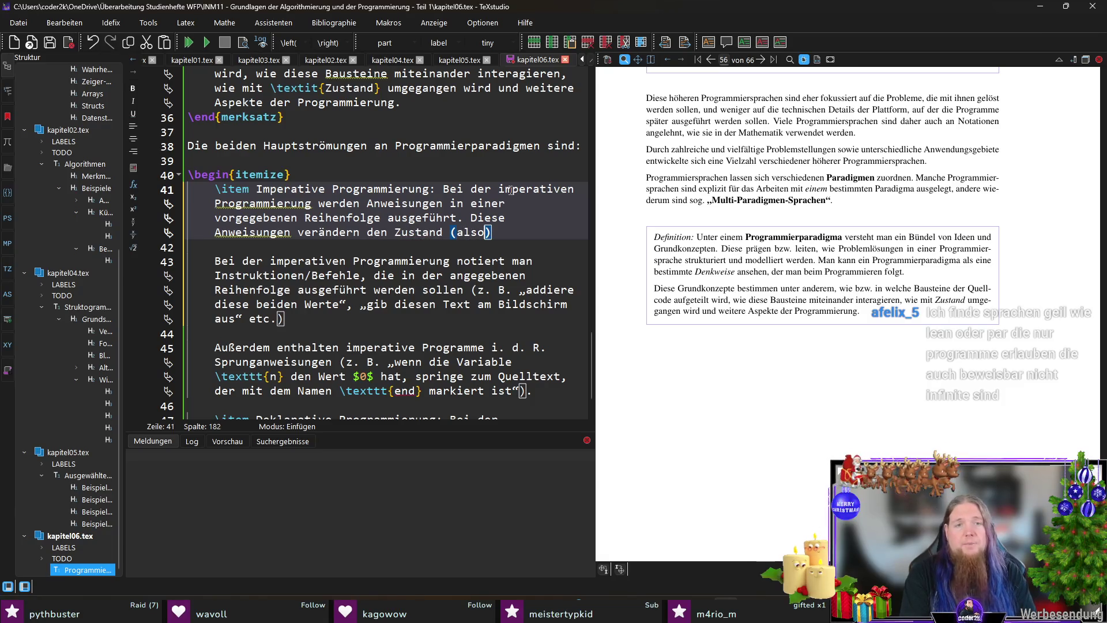
type(" Speicherinhalte")
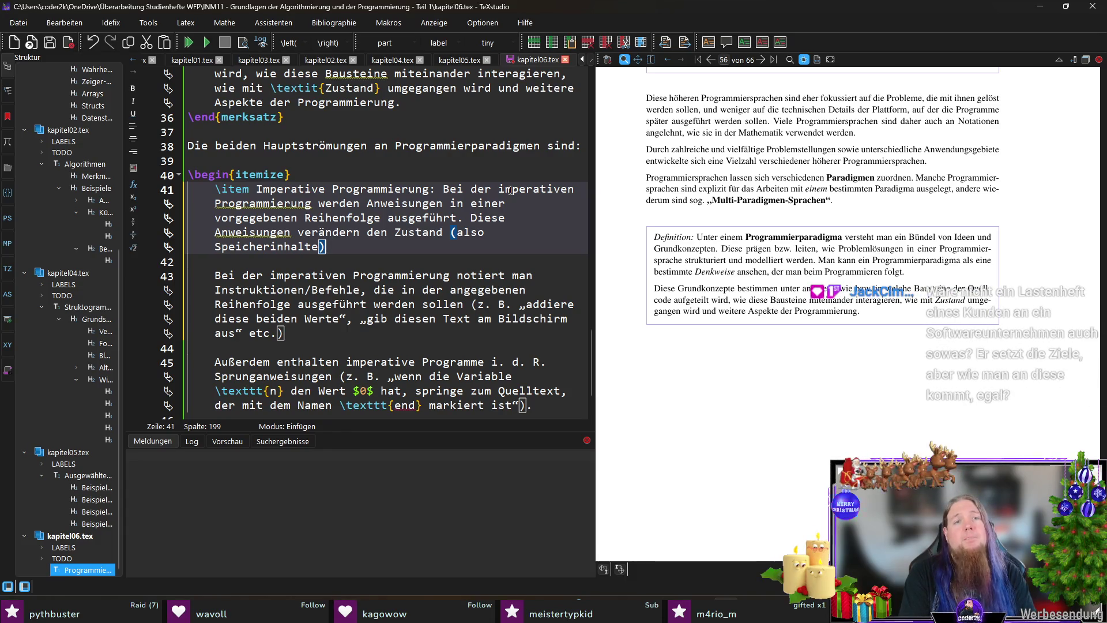
type(".")
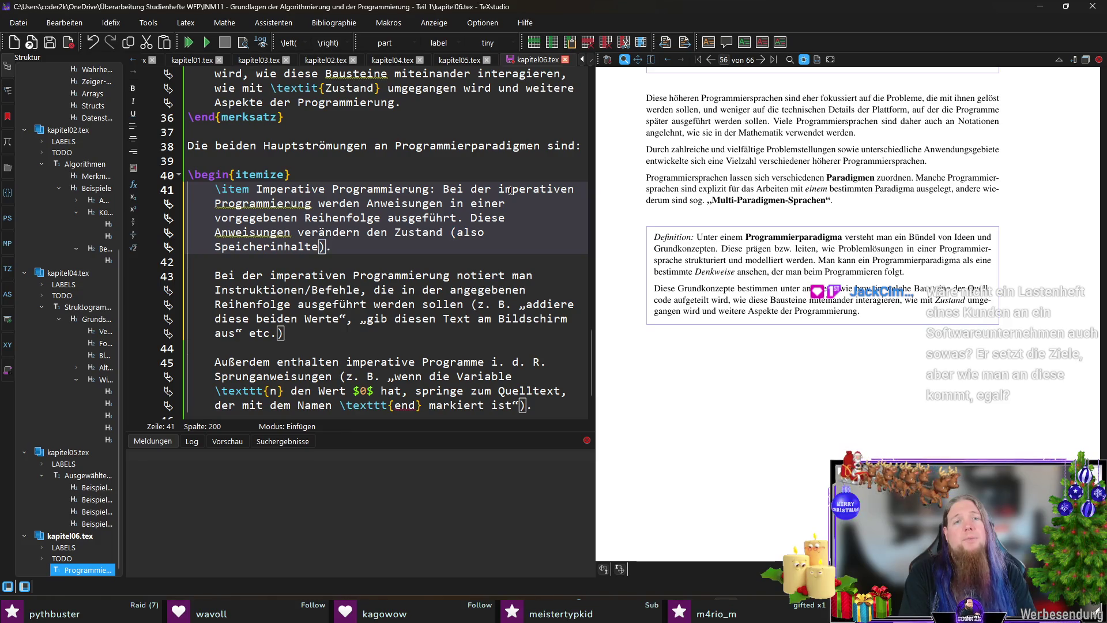
key("Up")
key("Up")
key("Down")
key("ctrl+Right")
type("Schritt für de")
key("BackSpace")
key("BackSpace")
type("Schritt")
key("Right")
key("Right")
key("Right")
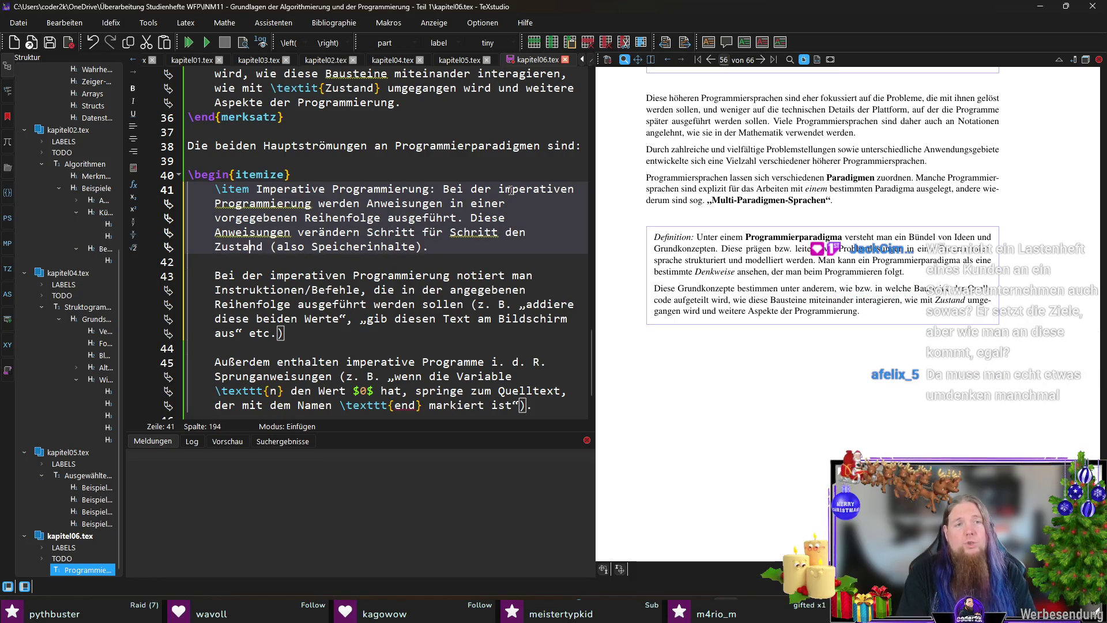
type("des Progr")
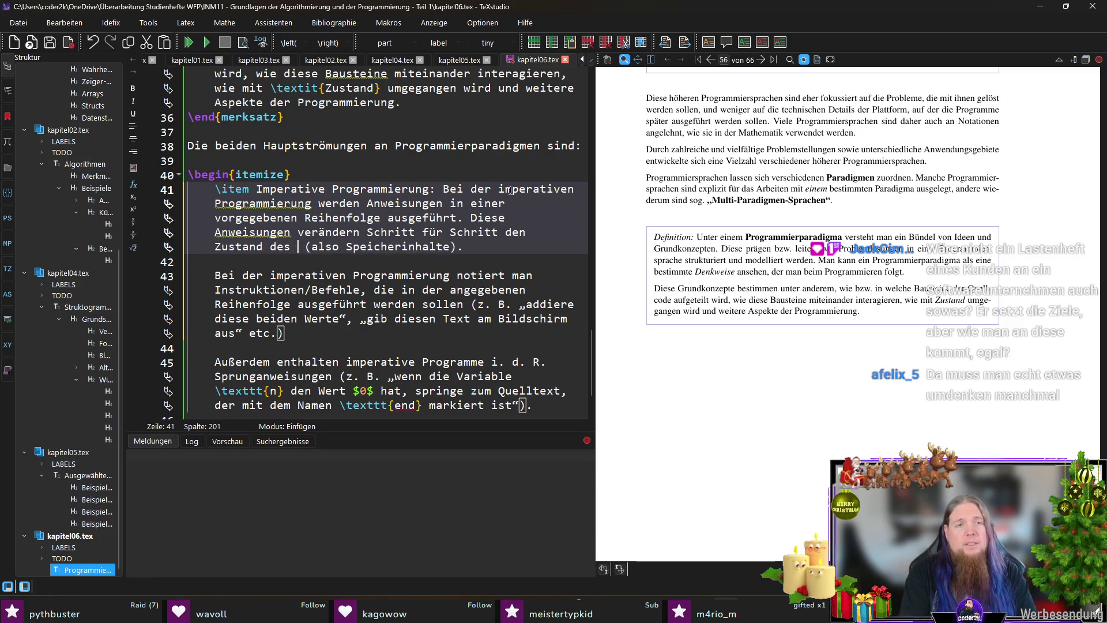
type("amms,")
Step: Replace the parenthetical with 'Daten innerhalb des Speichers (z. B. Variablen)'
key("Right")
key("Delete")
key("End")
key("Left")
key("BackSpace")
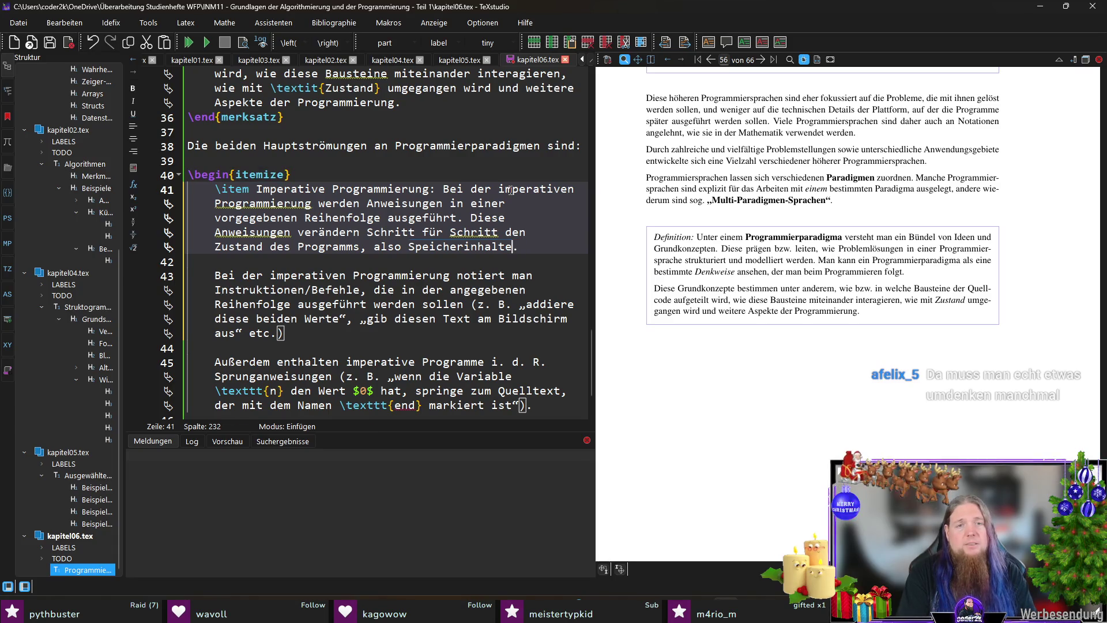
key("ctrl+shift+Left")
key("ctrl+shift+Left")
type("D")
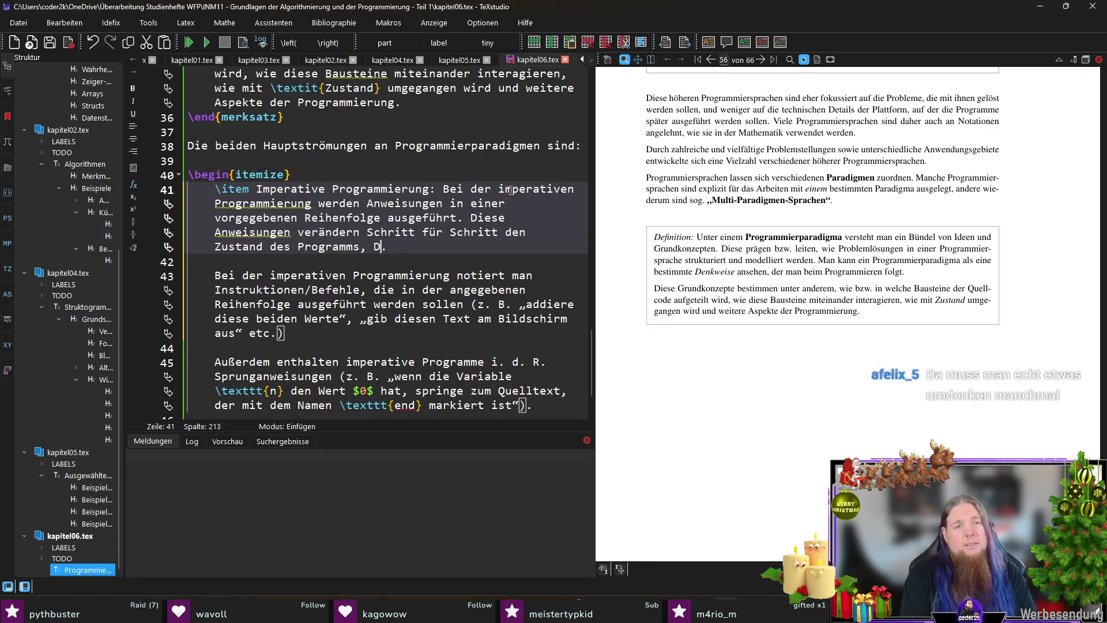
type("aten innerhalb de")
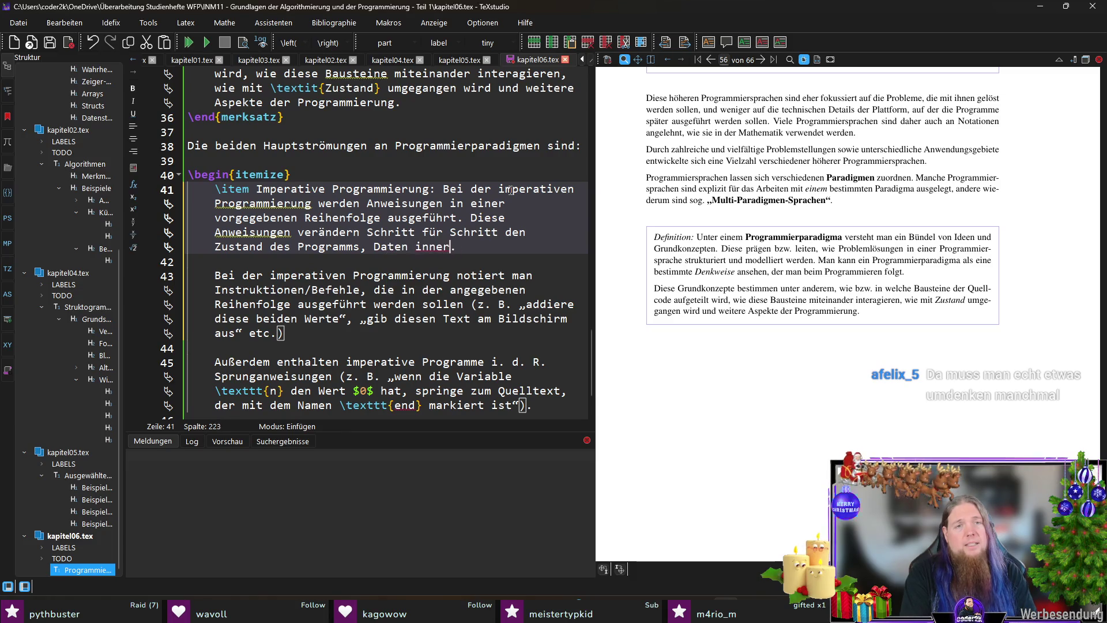
type("s Speichers (")
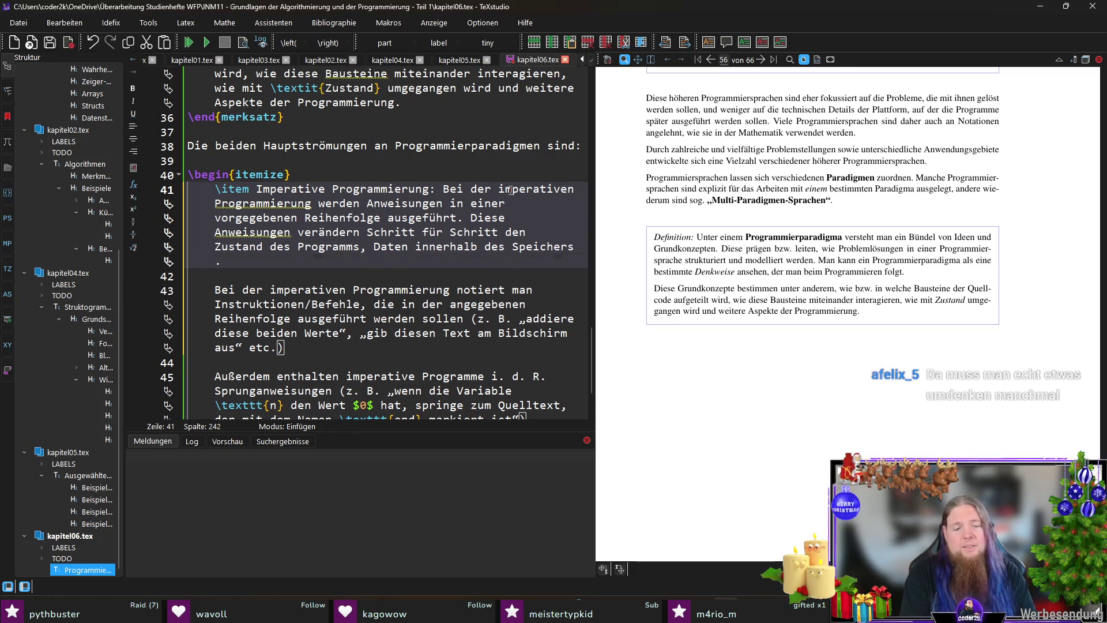
type("(also Speicherinhalte)")
type("z. B. ")
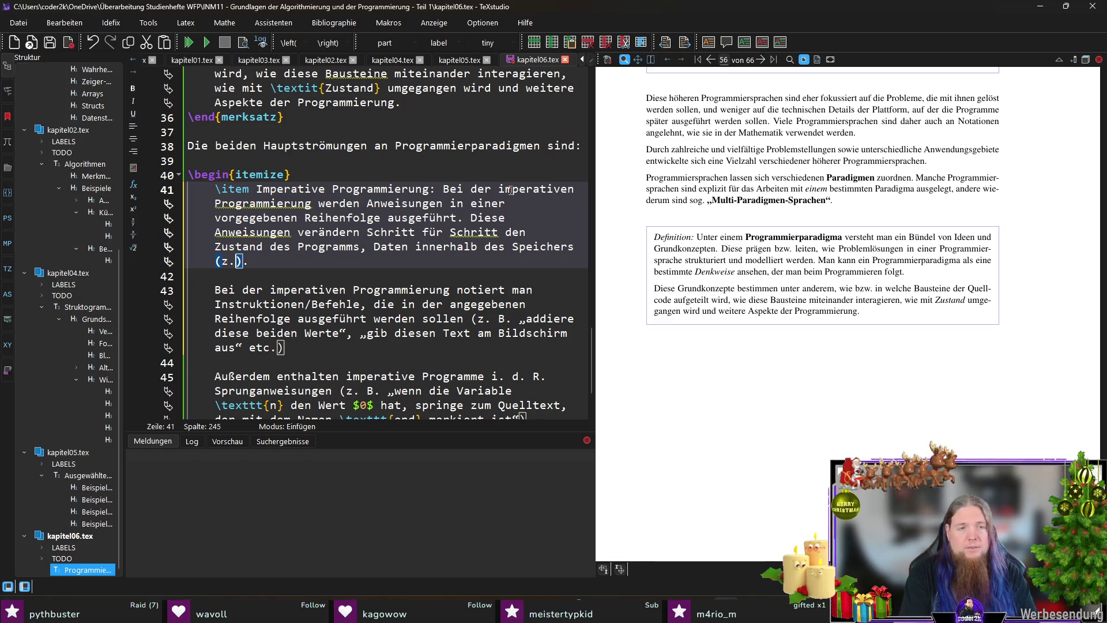
type("Variablen")
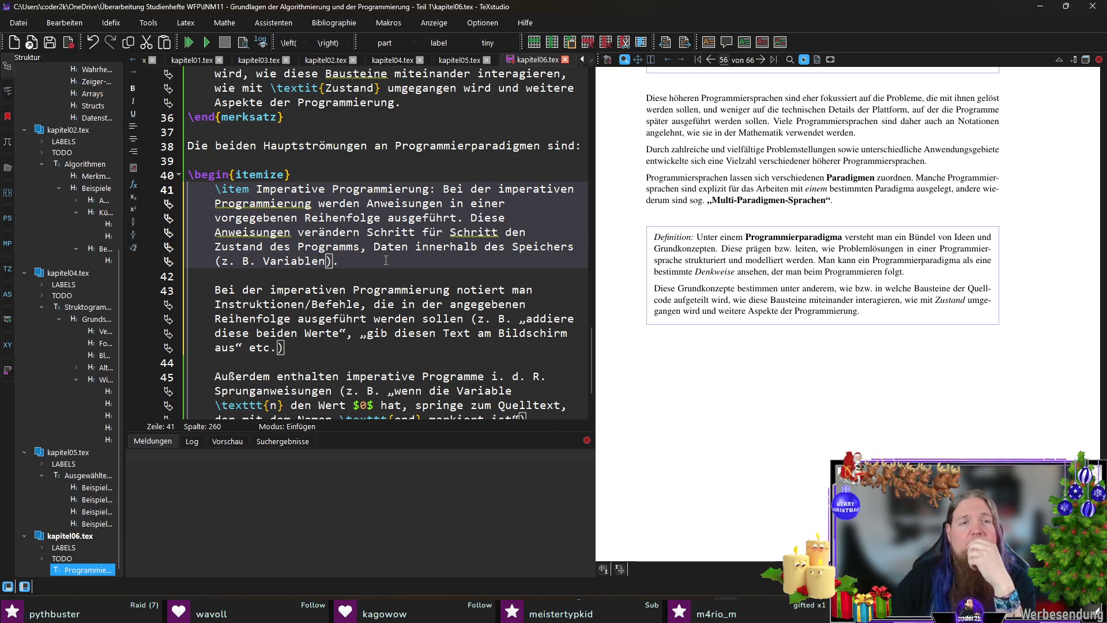
Step: Delete the item's old explanation paragraphs and select the declarative item's summing-numbers example phrase
scroll(394, 242, "down", 1)
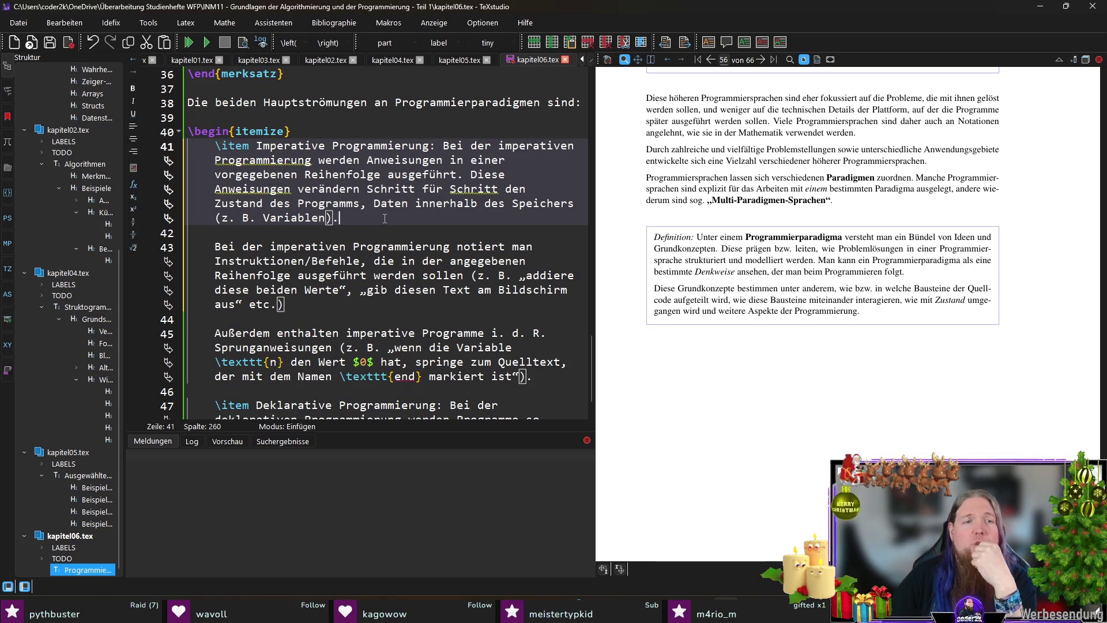
mouse_move(384, 219)
left_mouse_down()
mouse_move(346, 304)
mouse_move(482, 333)
mouse_move(533, 376)
left_mouse_up()
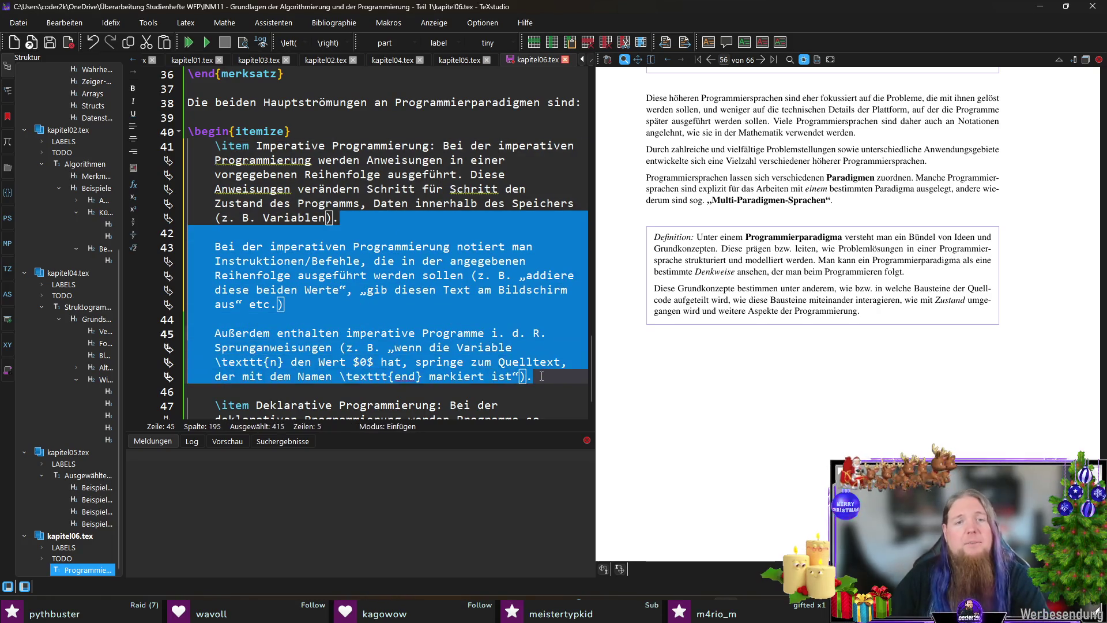
key("BackSpace")
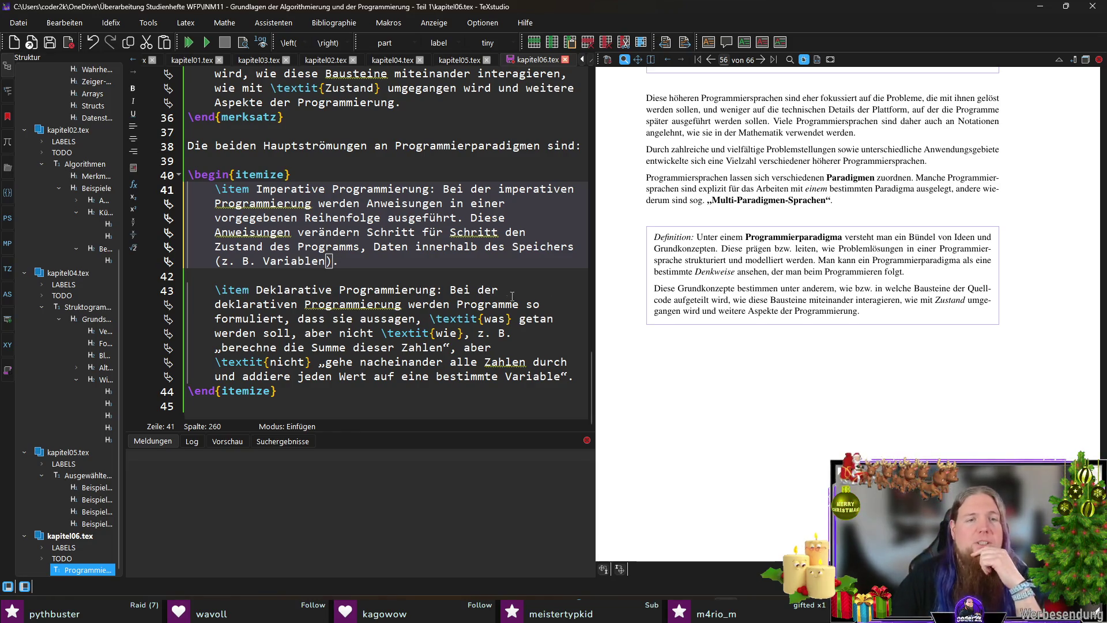
left_click_drag(222, 347, 443, 347)
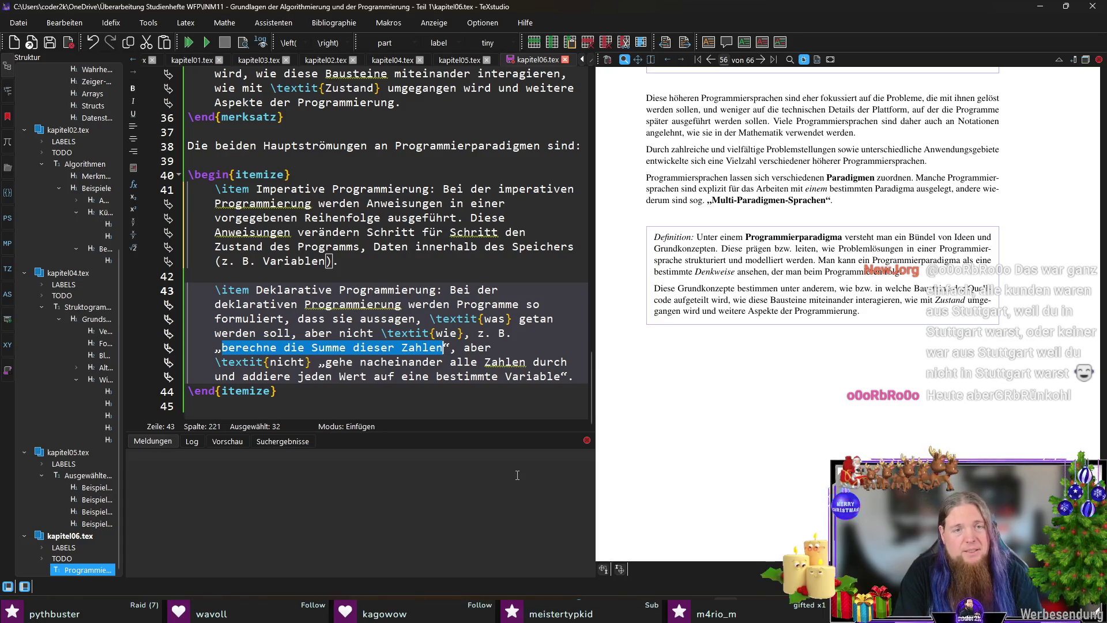
Step: Change the declarative example to „gib mir alle Kunden aus Stuttgart“ and delete the old second example
type("gib m")
type("ir alle Kund")
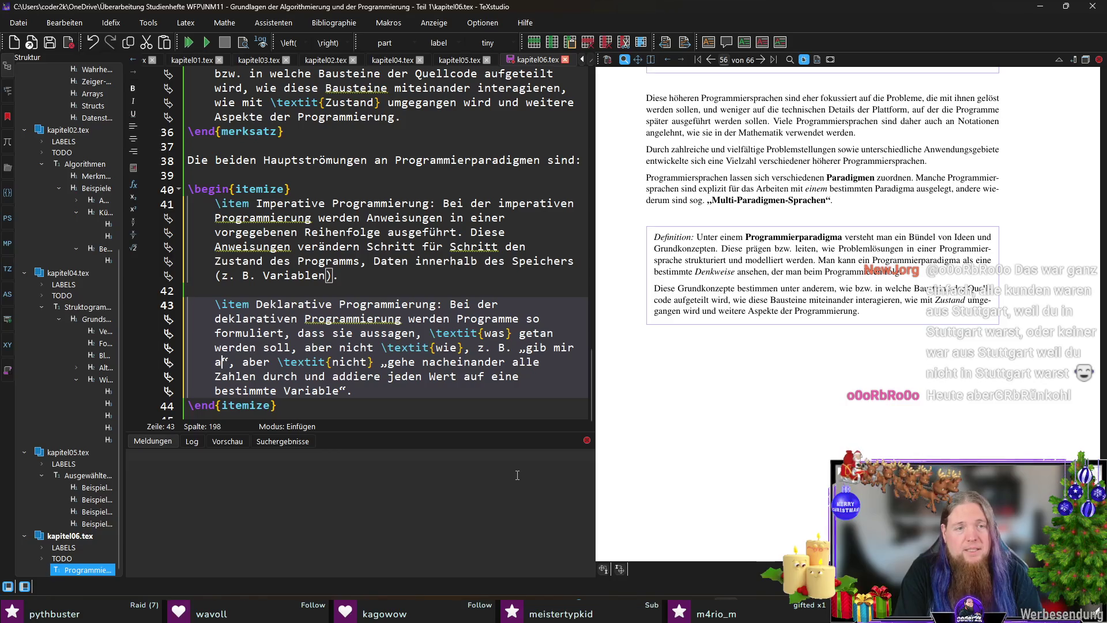
type("en aus Stuttgart“, aber \\textit{nicht")
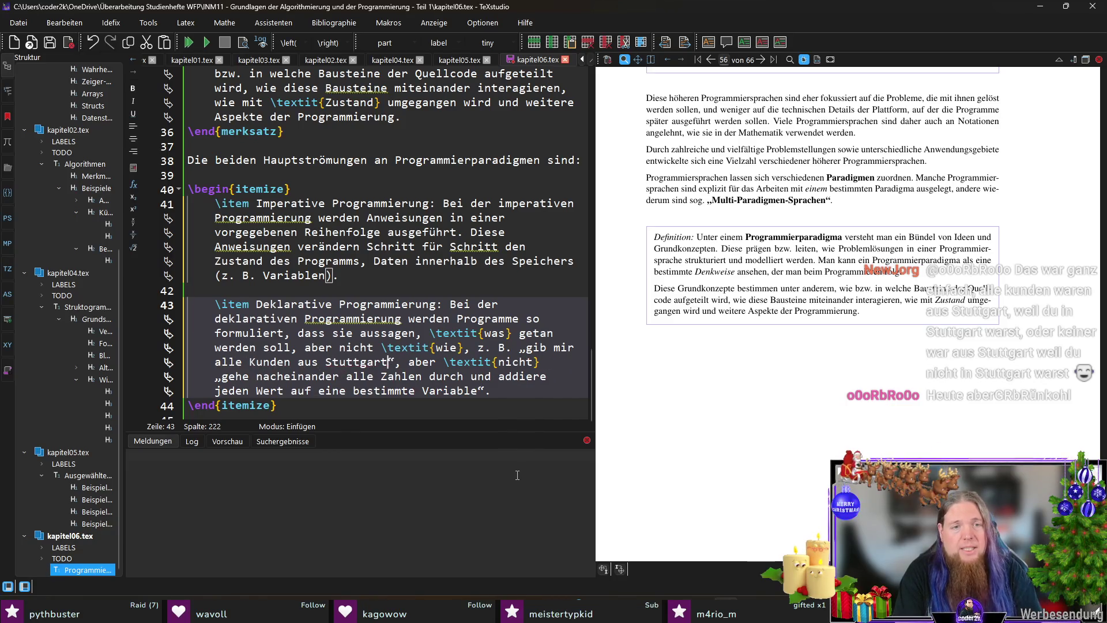
key("Right")
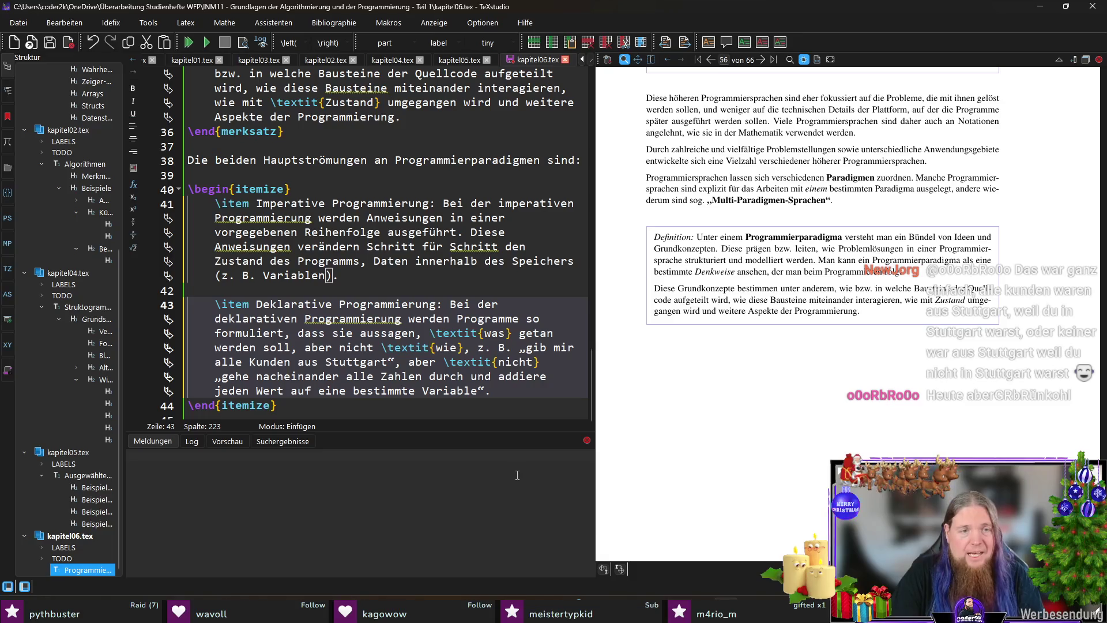
key("shift+Down")
key("shift+Down")
key("shift+End")
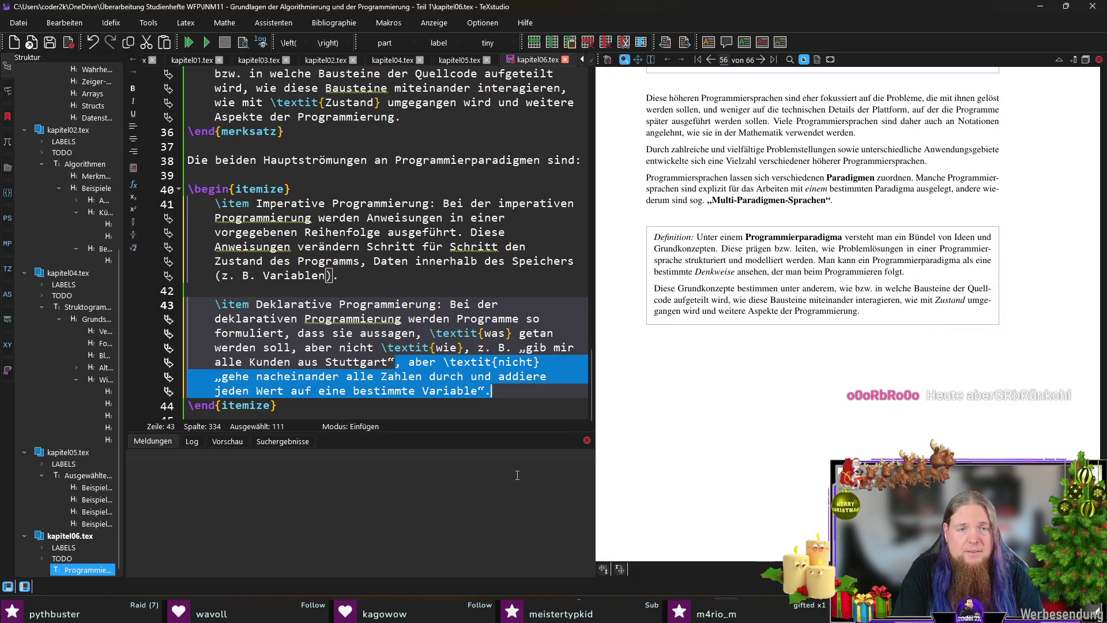
key("BackSpace")
Step: Add 'Es wird nicht beschrieben, \textit{wie} der Vorgang genau abläuft.' and save kapitel06.tex
type(". Es wir")
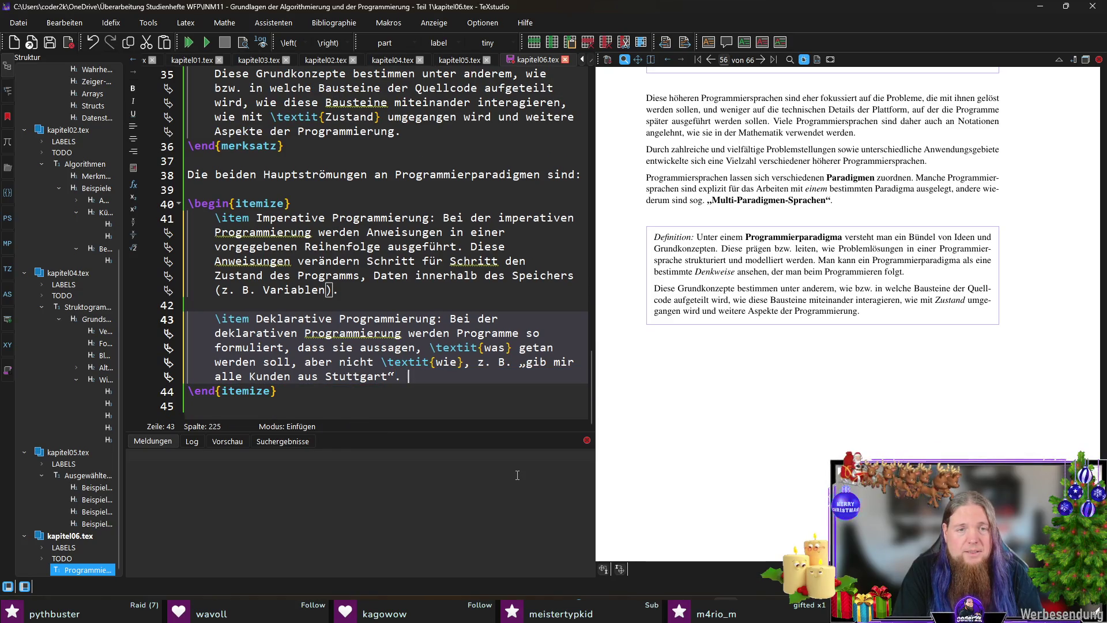
type("d nicht beschriebe")
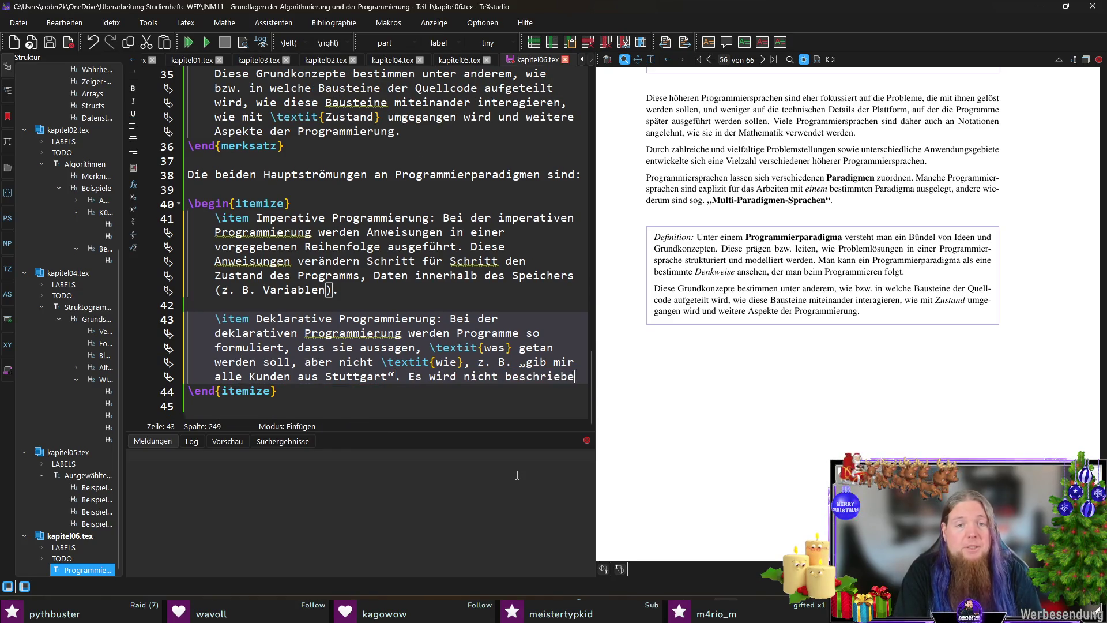
type("n, \textit{wie} wie K")
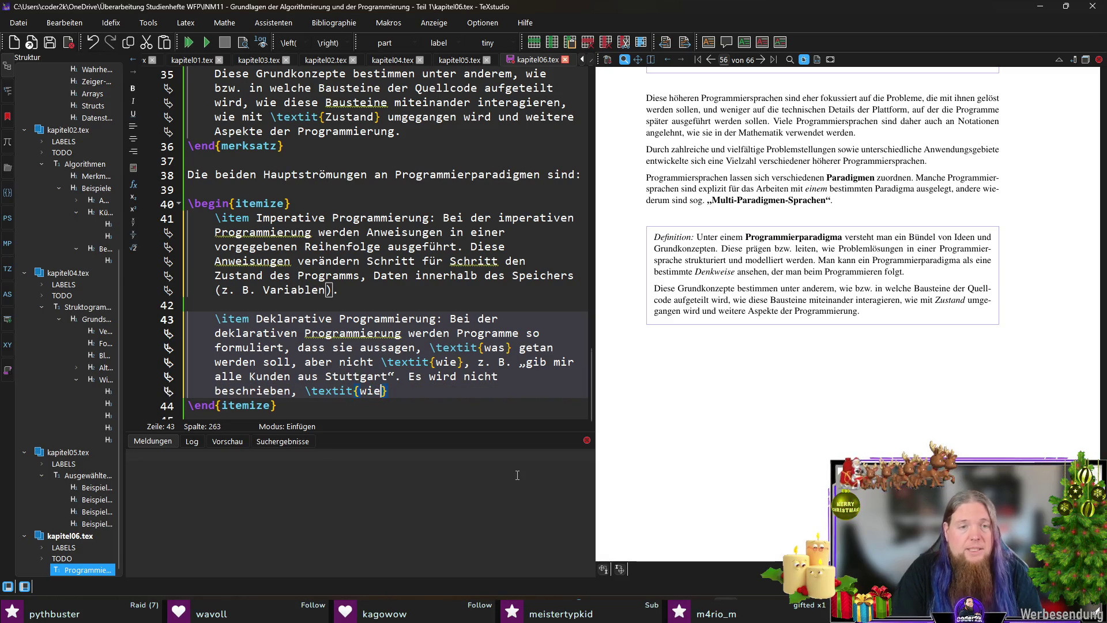
type("unden")
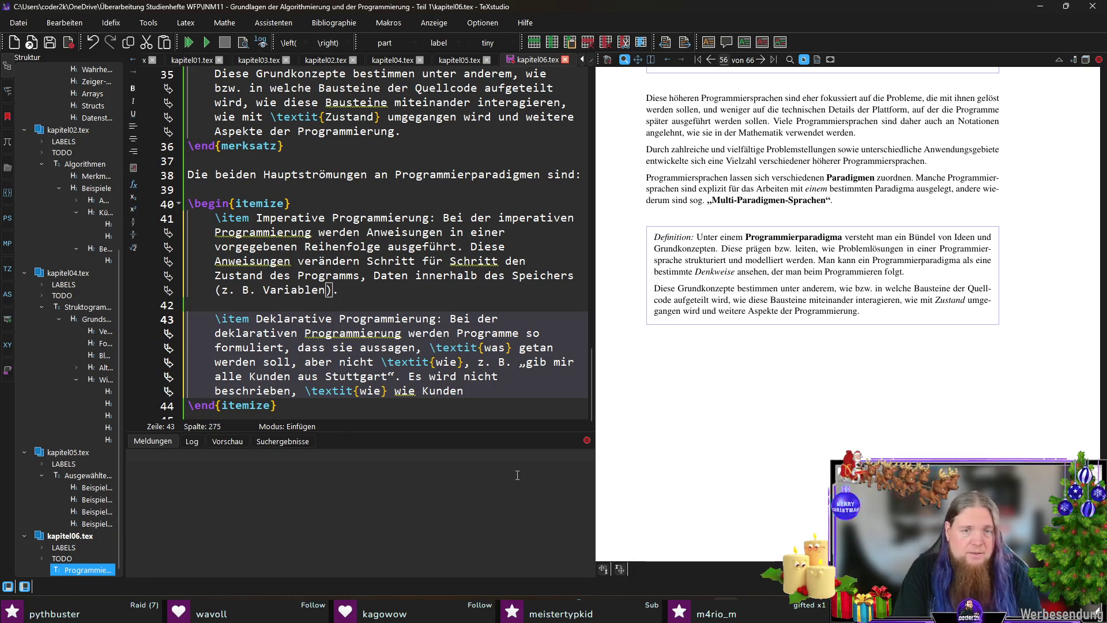
key("ctrl+Left")
key("ctrl+Left")
key("ctrl+shift+Right")
key("Delete")
type("die")
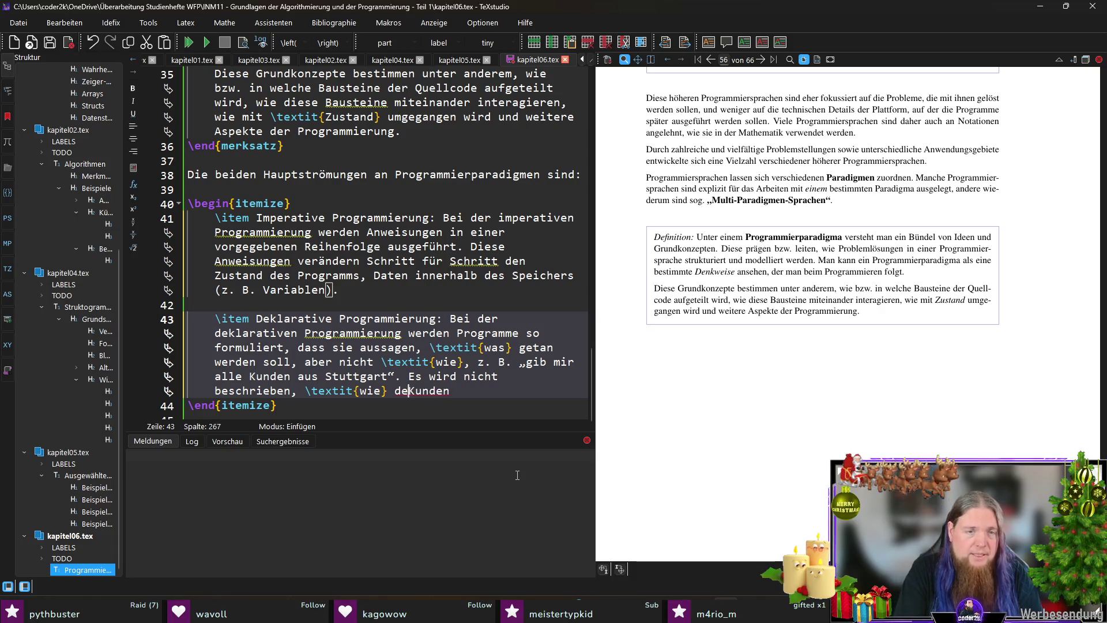
key("End")
type("gefunden werden")
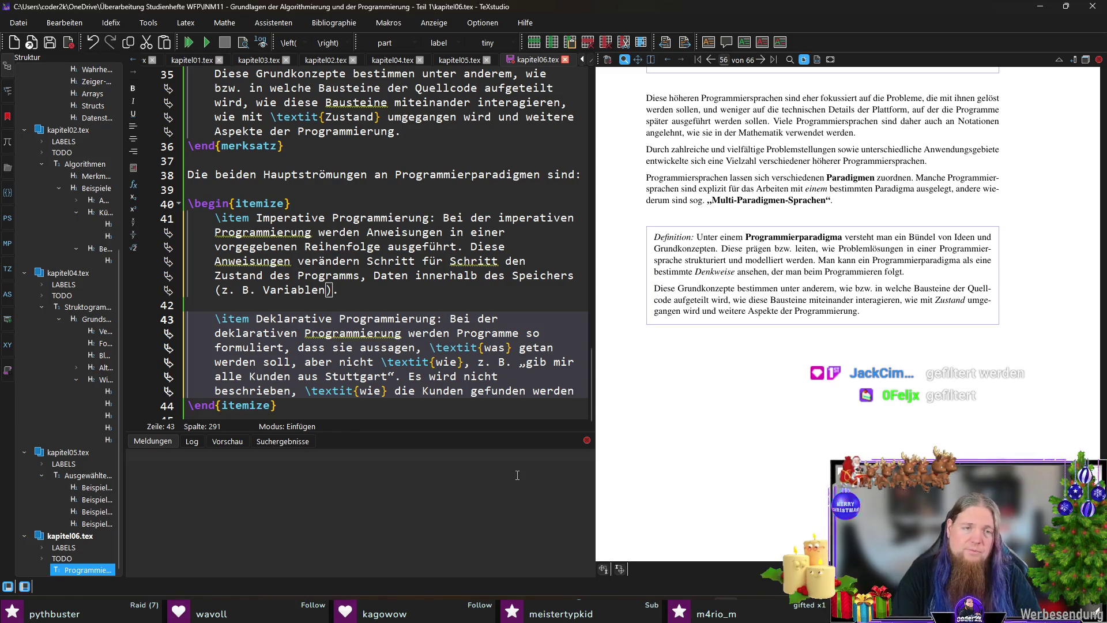
key("ctrl+shift+Left")
key("ctrl+shift+Left")
key("ctrl+shift+Left")
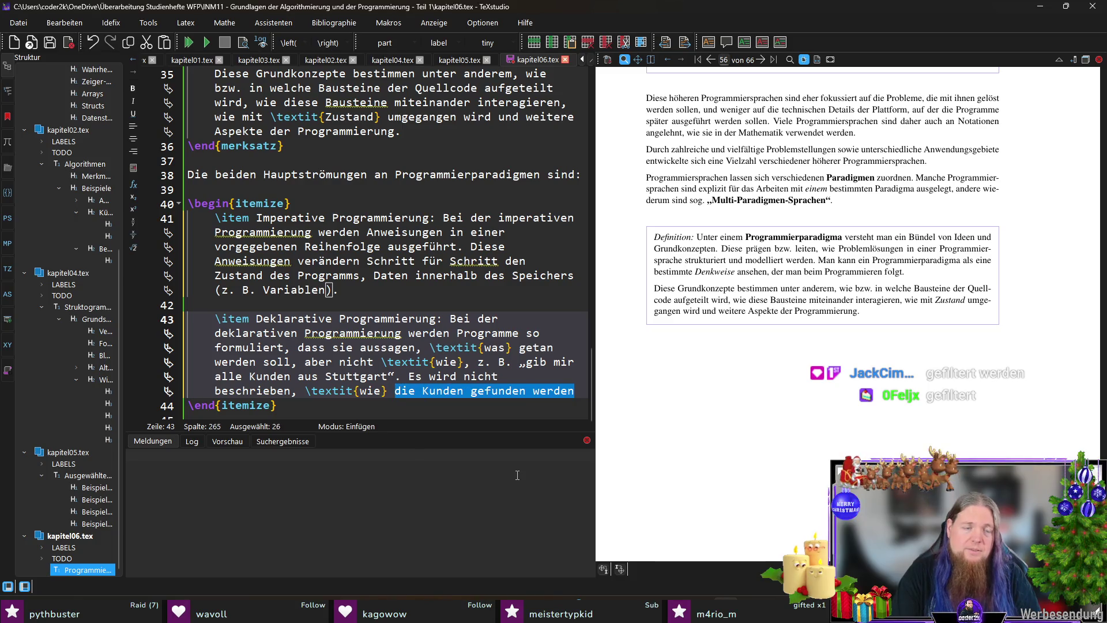
type("der Vorgang g")
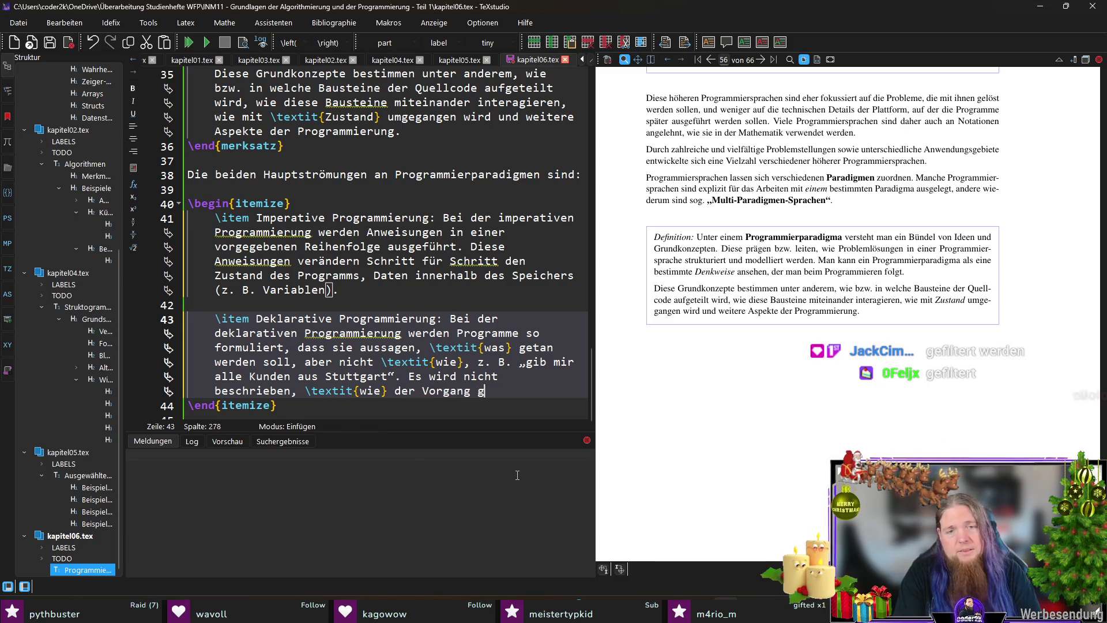
type("enau abläuft.")
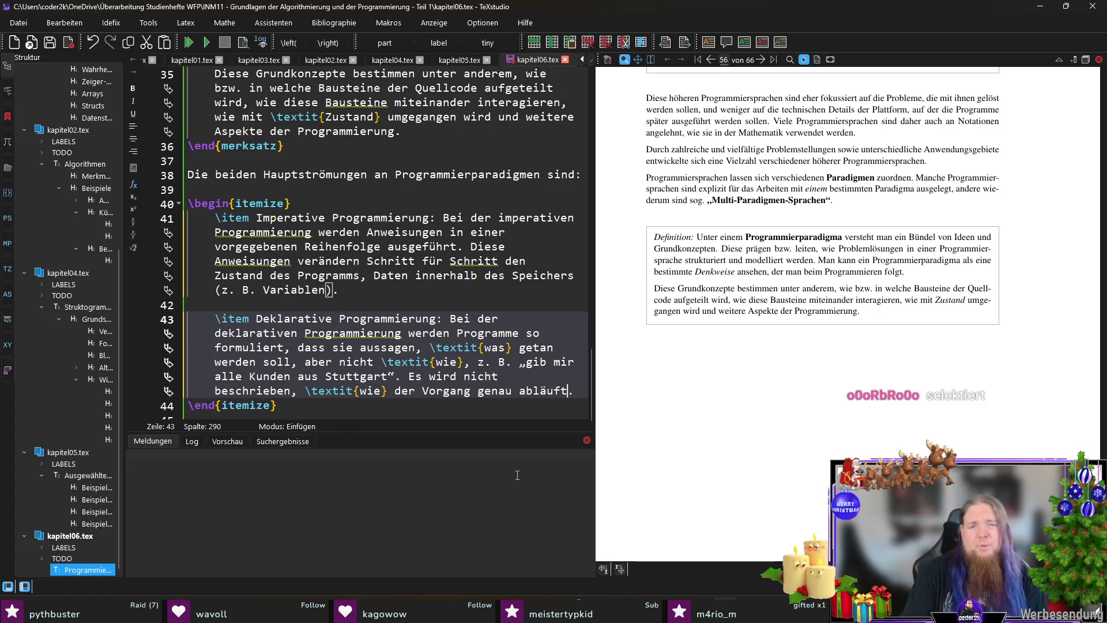
key("ctrl+s")
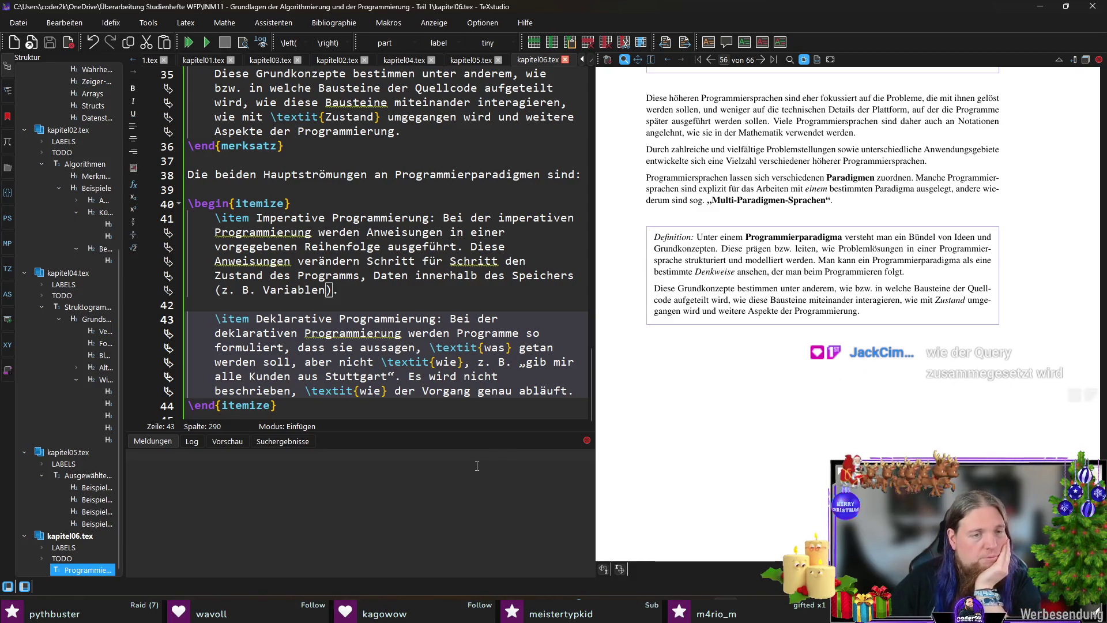
Step: Use 'Kundinnen und Kunden', end with '- das zugrundeliegende System kümmert sich selbstständig um die Ausführung.', and compile
double_click(270, 376)
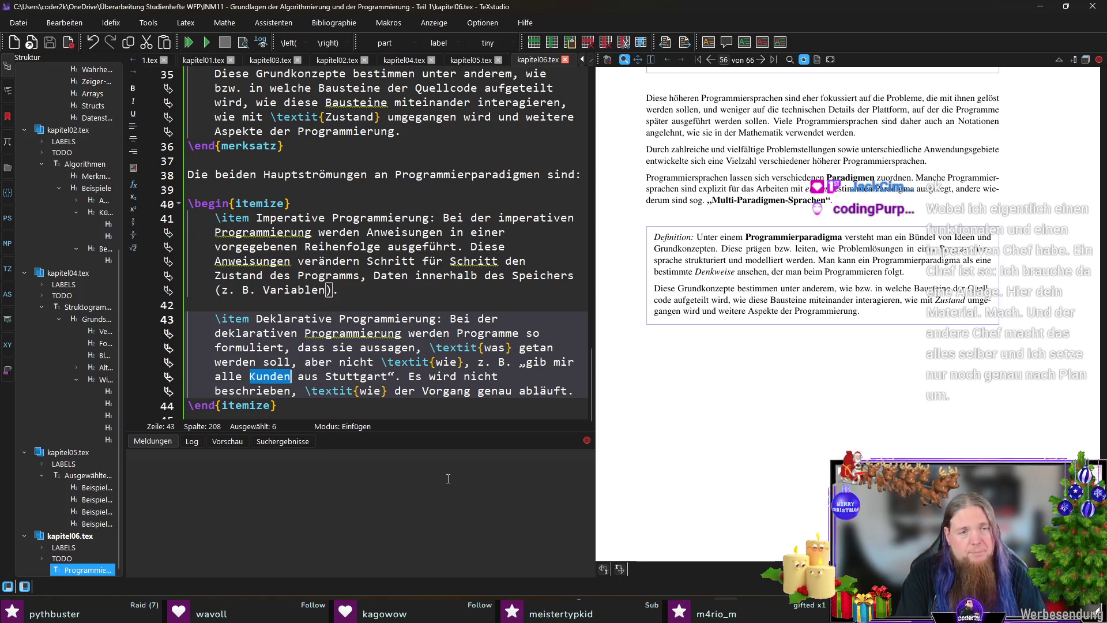
type("Kundinnen und")
type(" Kunden")
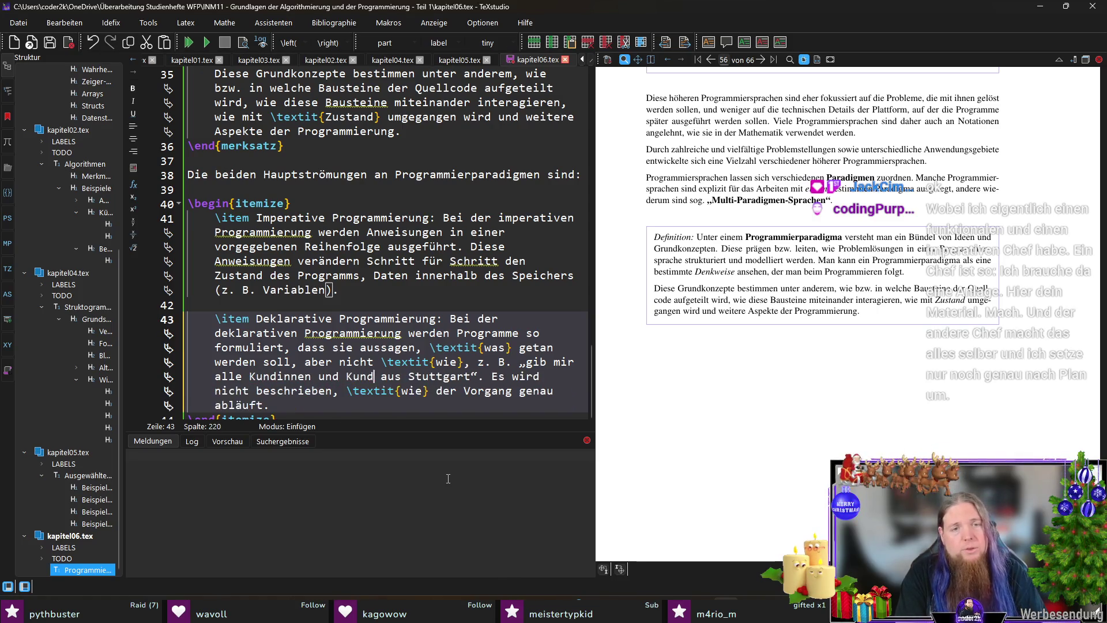
key("End")
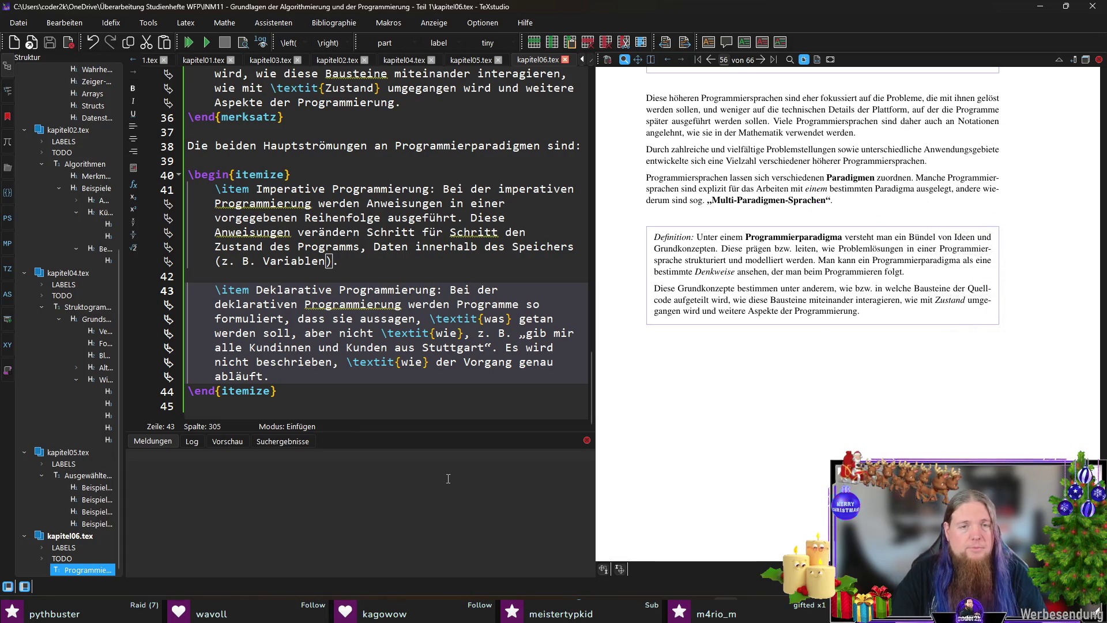
key("End")
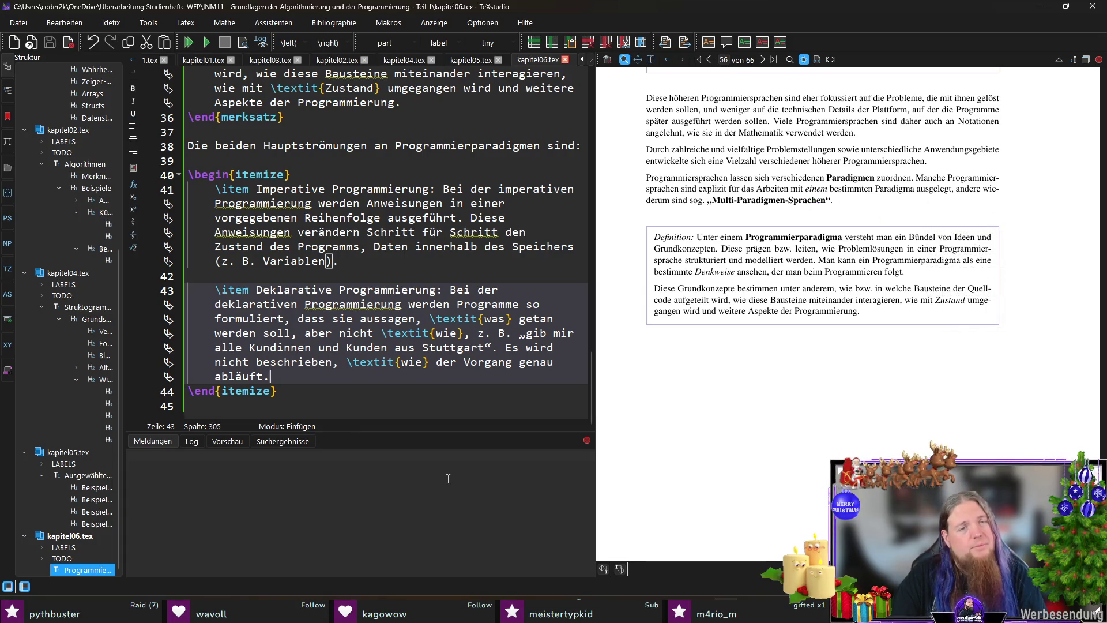
key("BackSpace")
type("-")
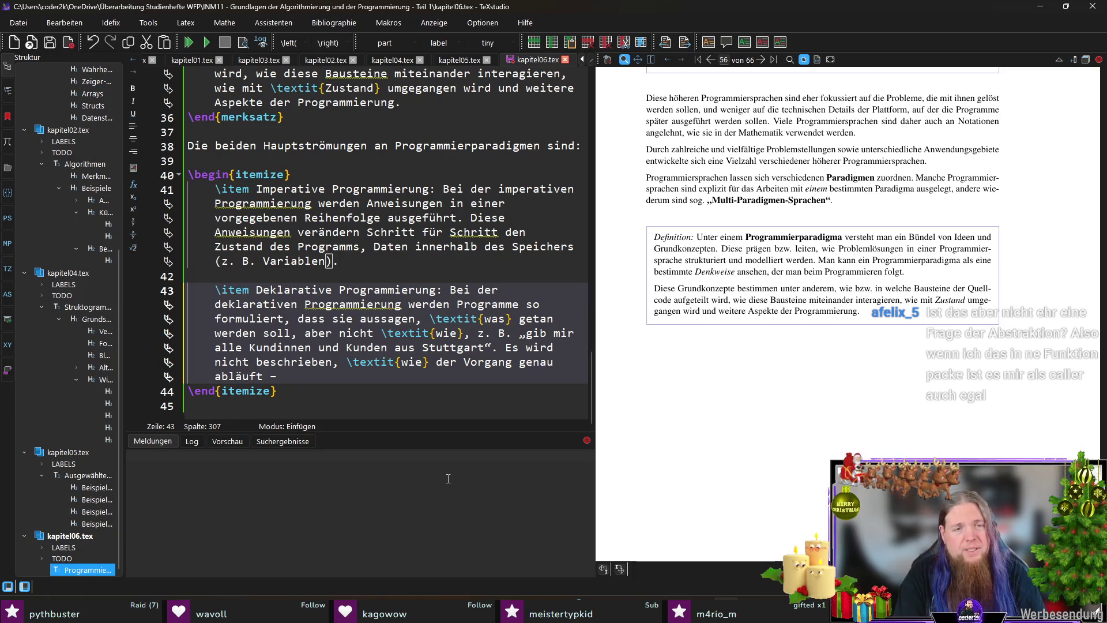
type(" das")
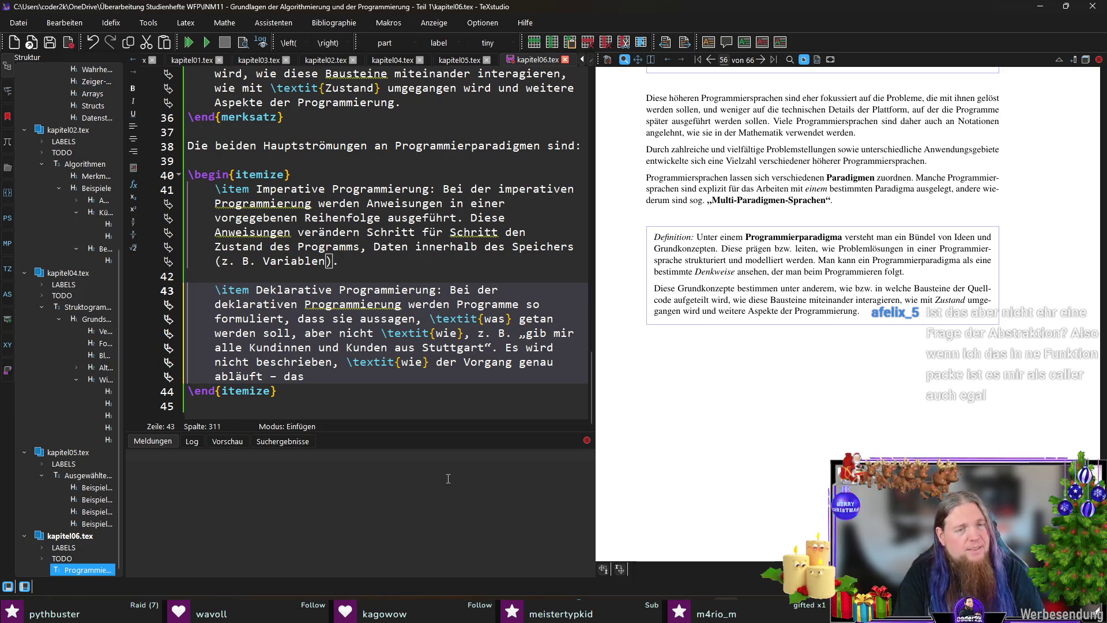
type(" zugrunde")
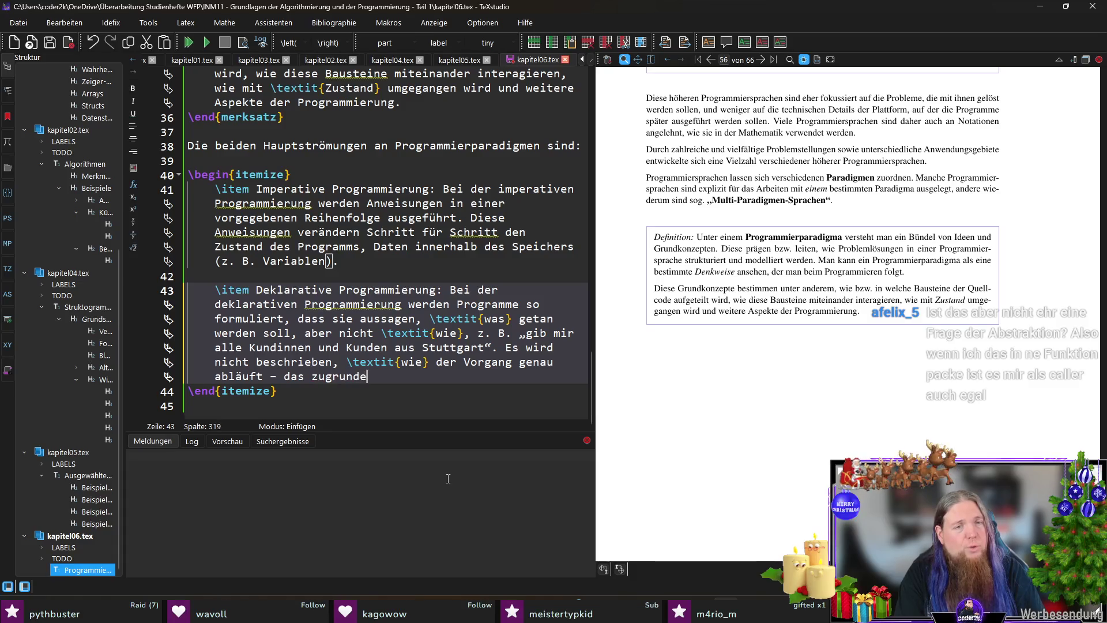
type("liegende System ")
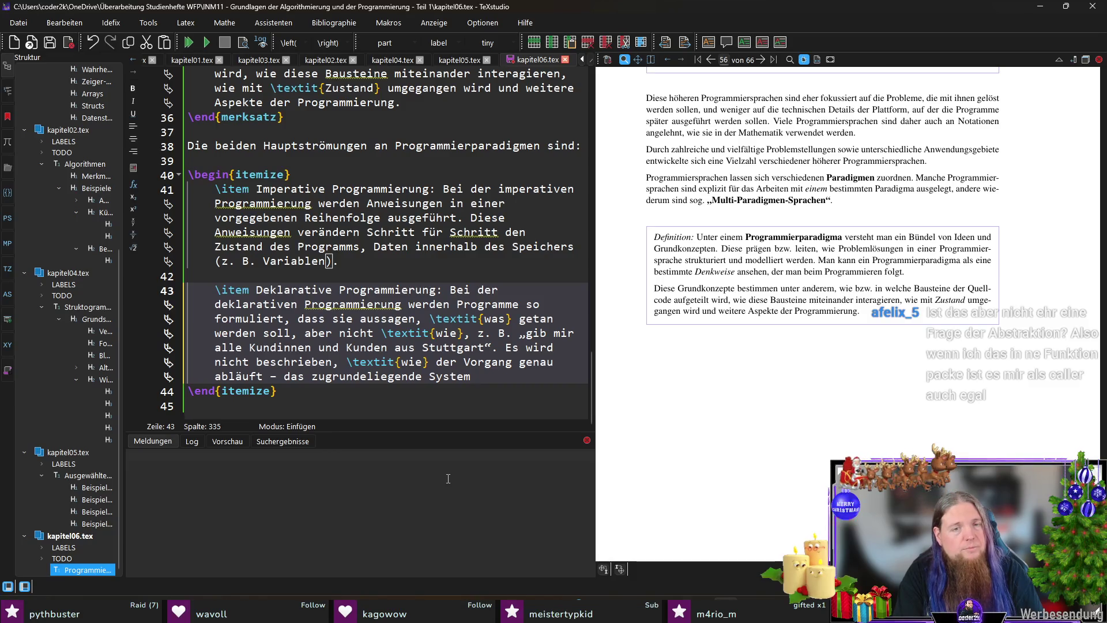
type("kümmert")
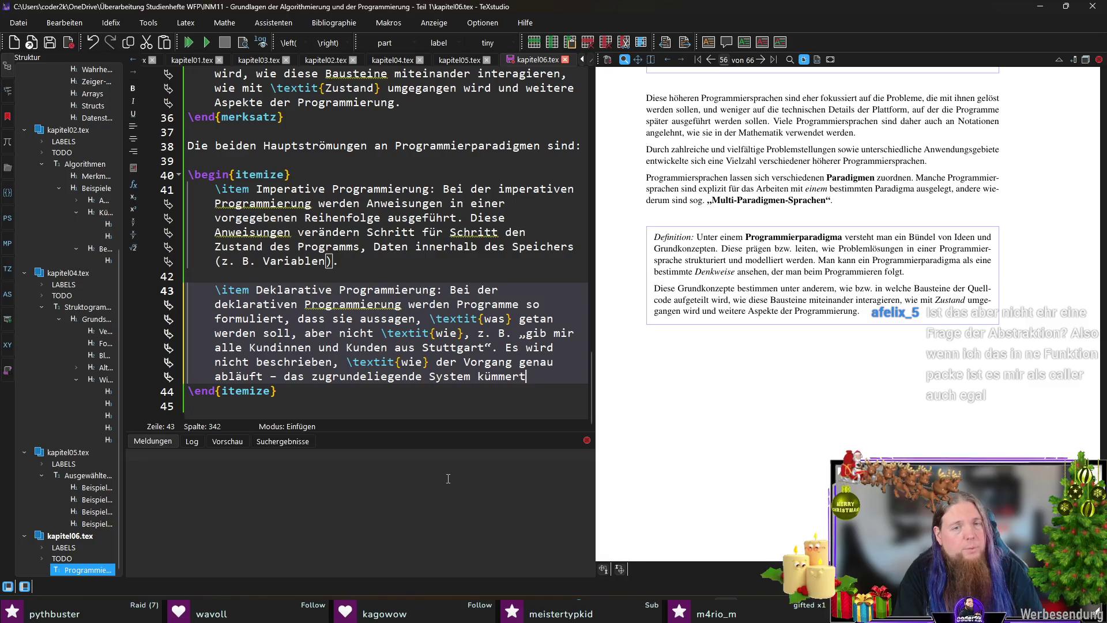
type(" sich selbstständig um ")
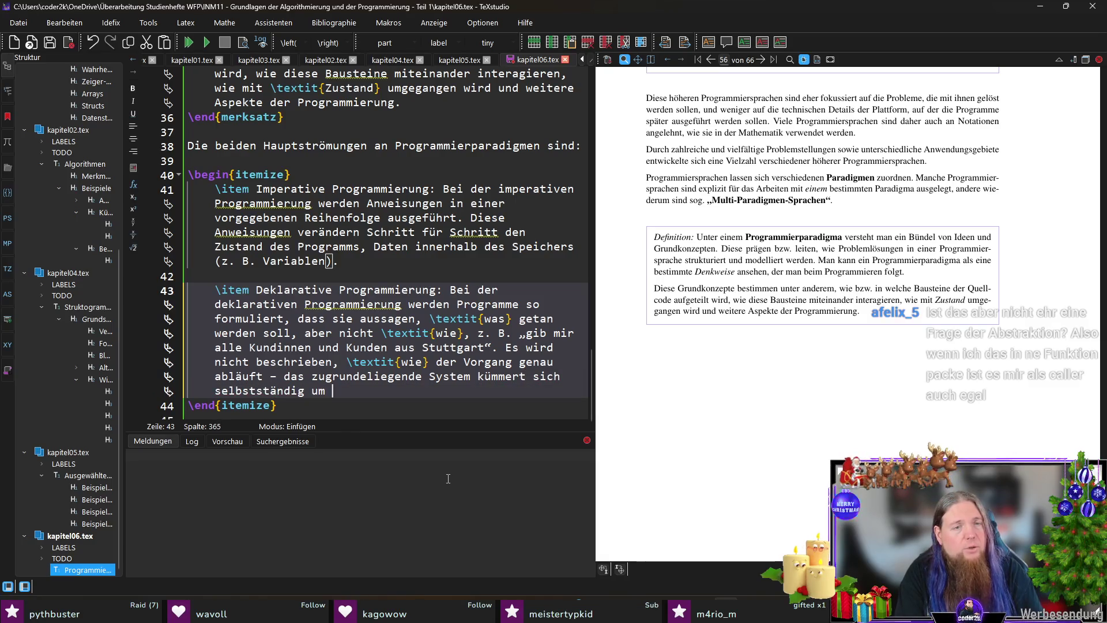
type("die Ausführung.")
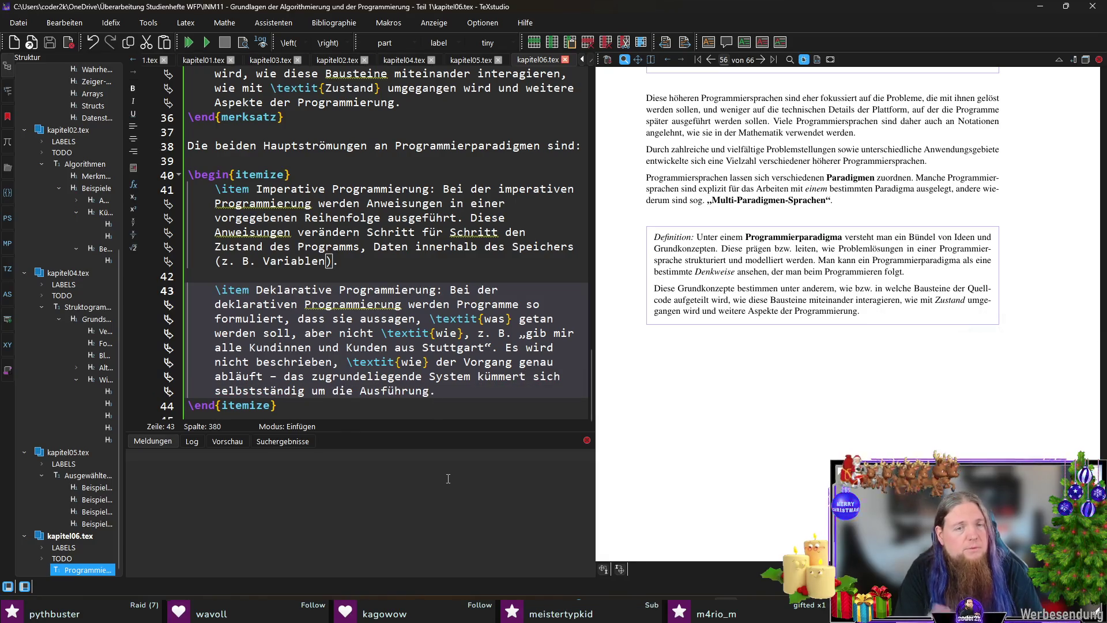
key("F5")
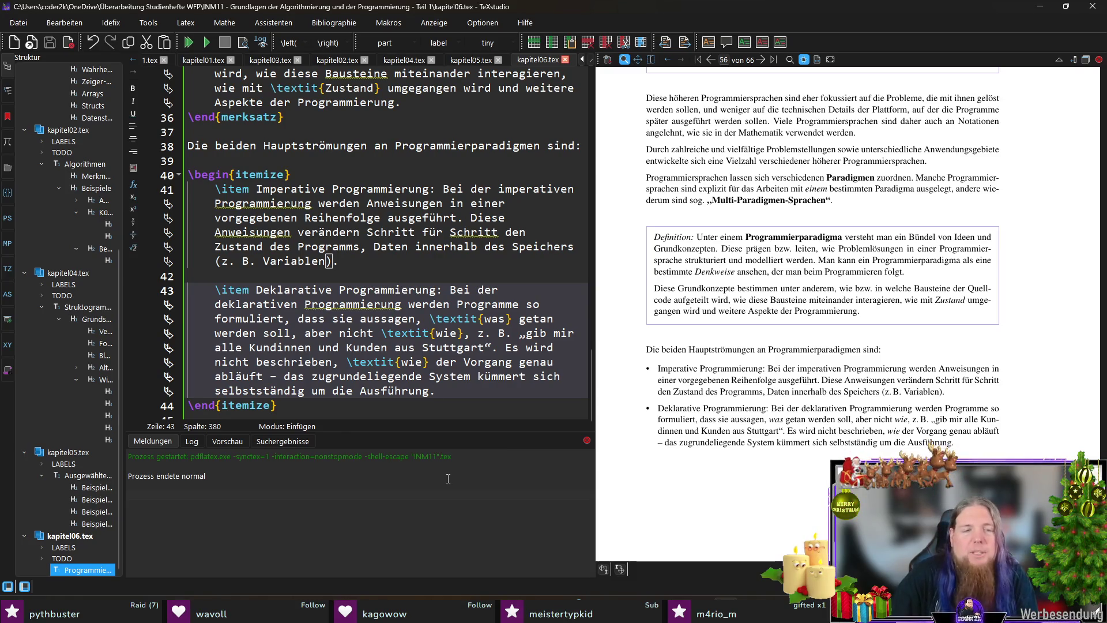
Step: Begin the sentence 'Deklarative Programmierung bedeutet' at the end of the declarative item, dropping 'also'
scroll(405, 316, "down", 1)
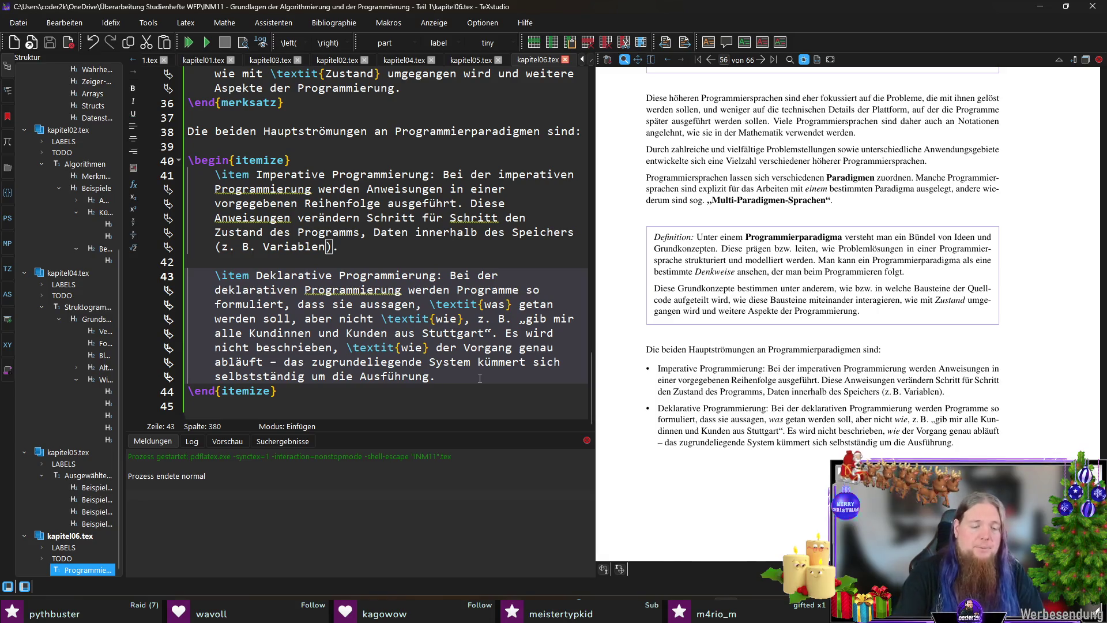
type(" Deklarative ")
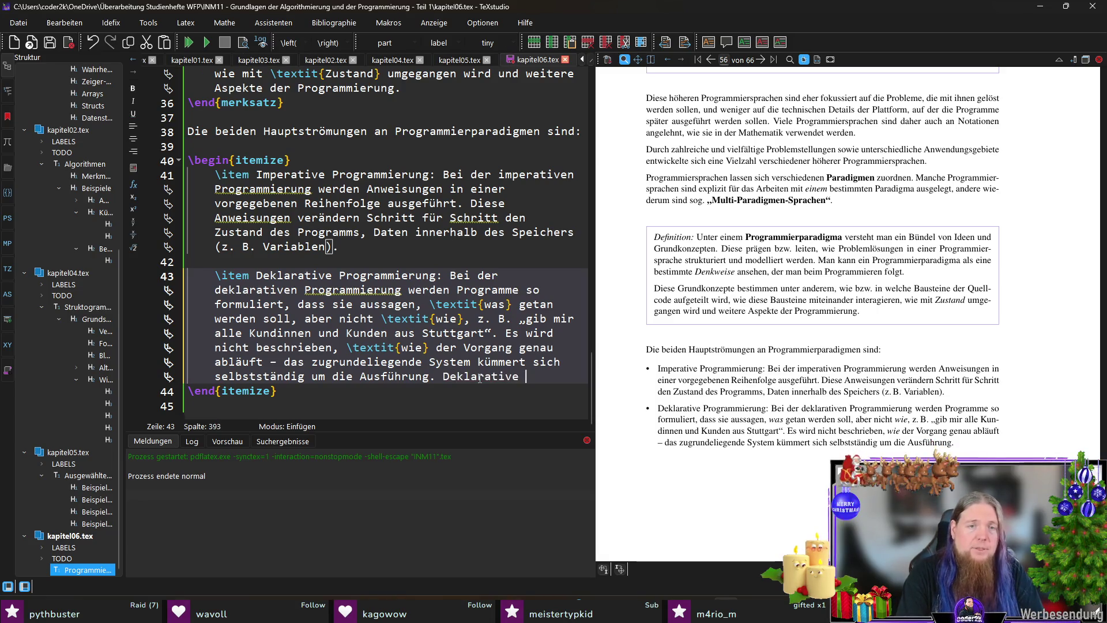
type("Programmierung bedeutet also")
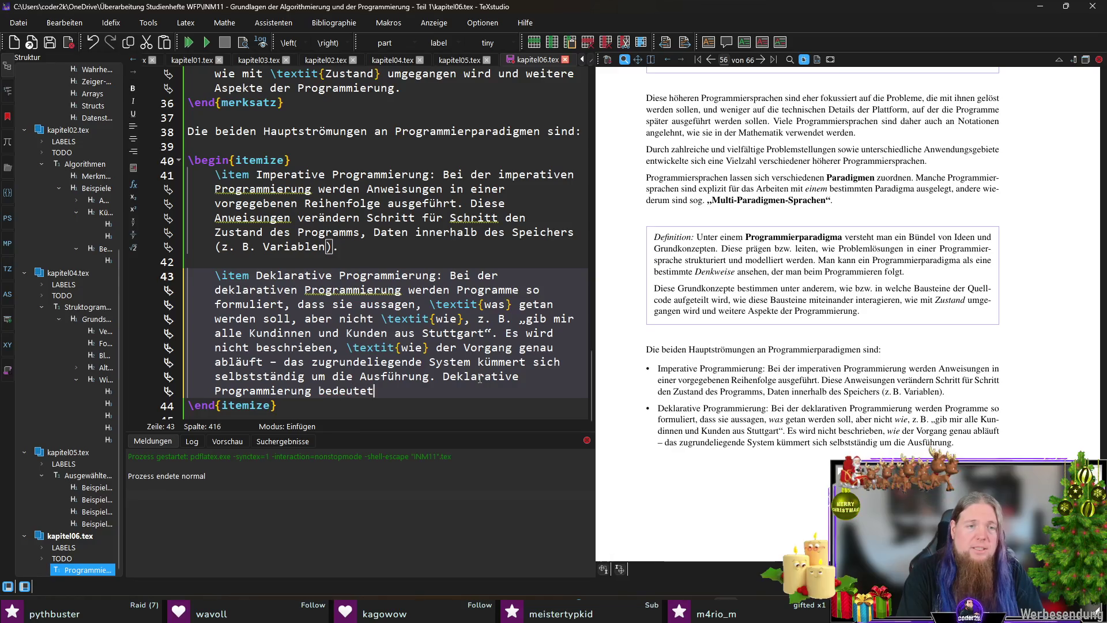
key("BackSpace")
key("BackSpace")
key("BackSpace")
Step: Move the sentence to its own paragraph: '…bedeutet nicht, dass der Problemlösung kein Algorithmus zugrunde liegt;'
type("nicht")
key("Up")
key("Right")
key("Return")
key("Return")
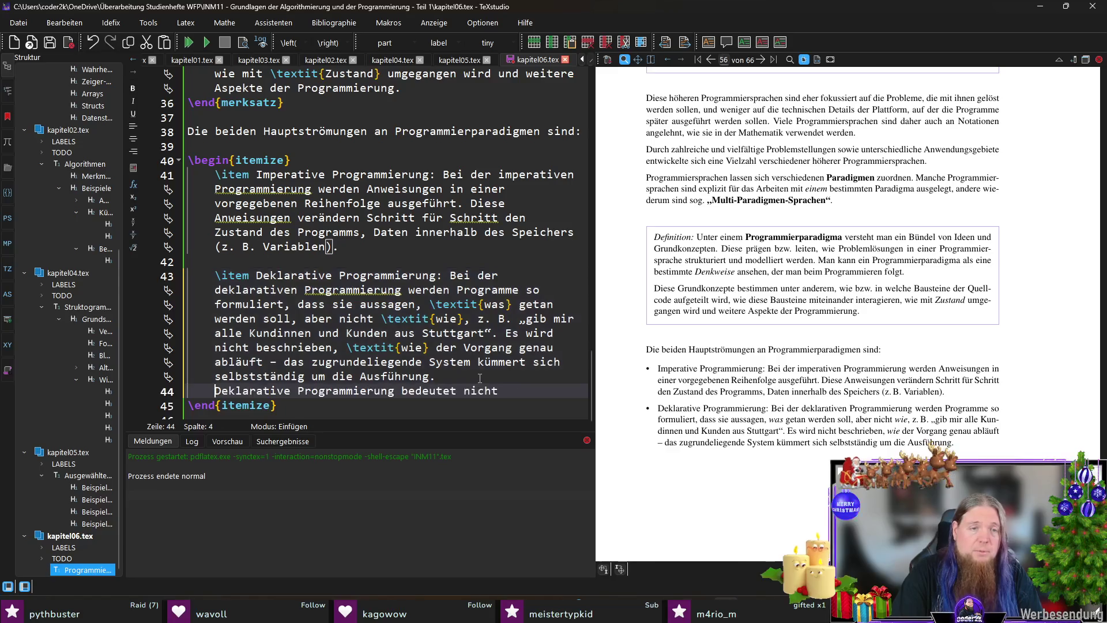
key("Delete")
key("End")
type(", dass ")
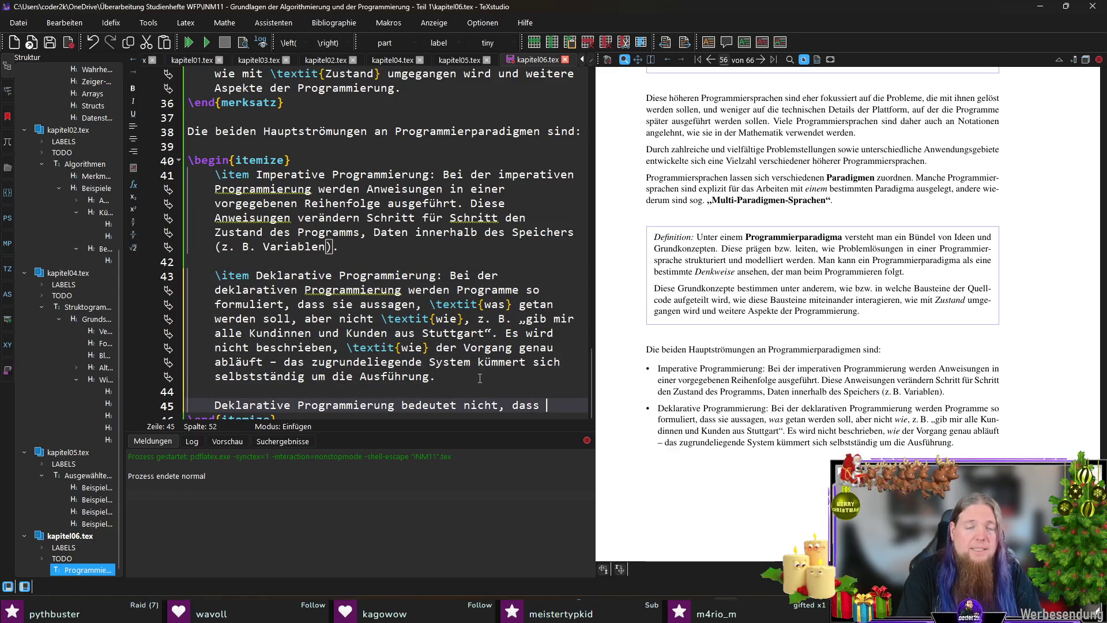
type("der Pro")
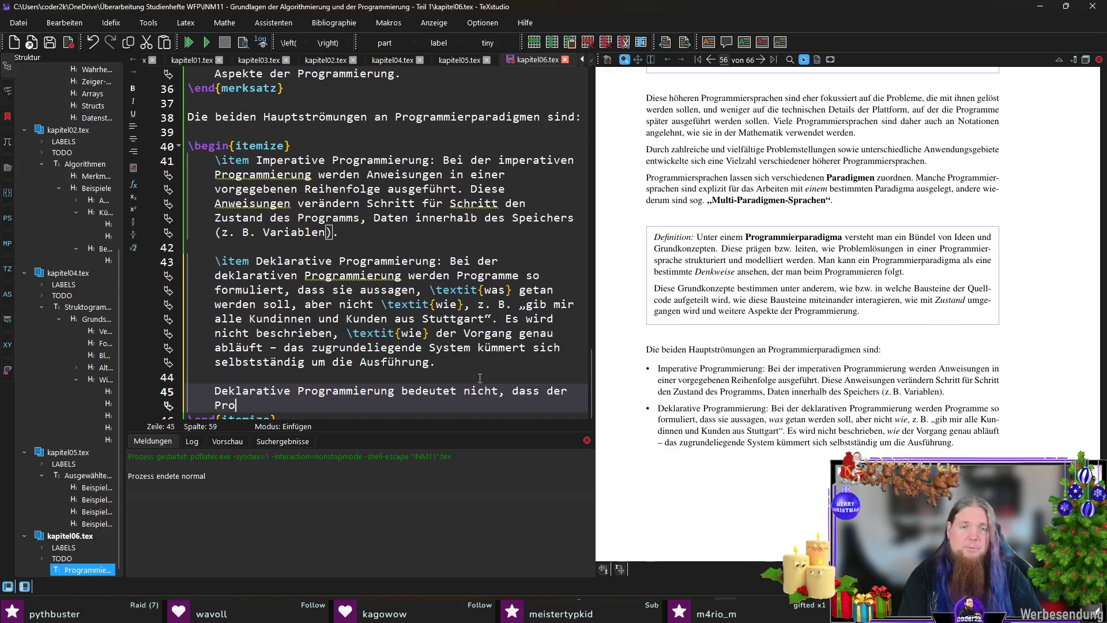
type("blemlösung kein Algorithmus zugrunde liegt")
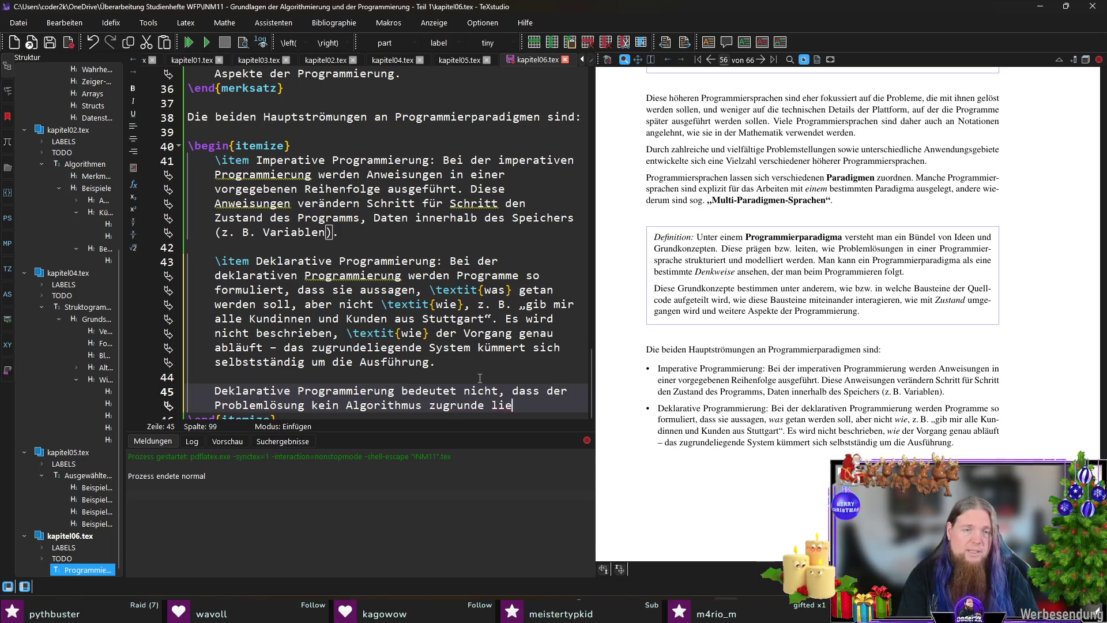
type(";")
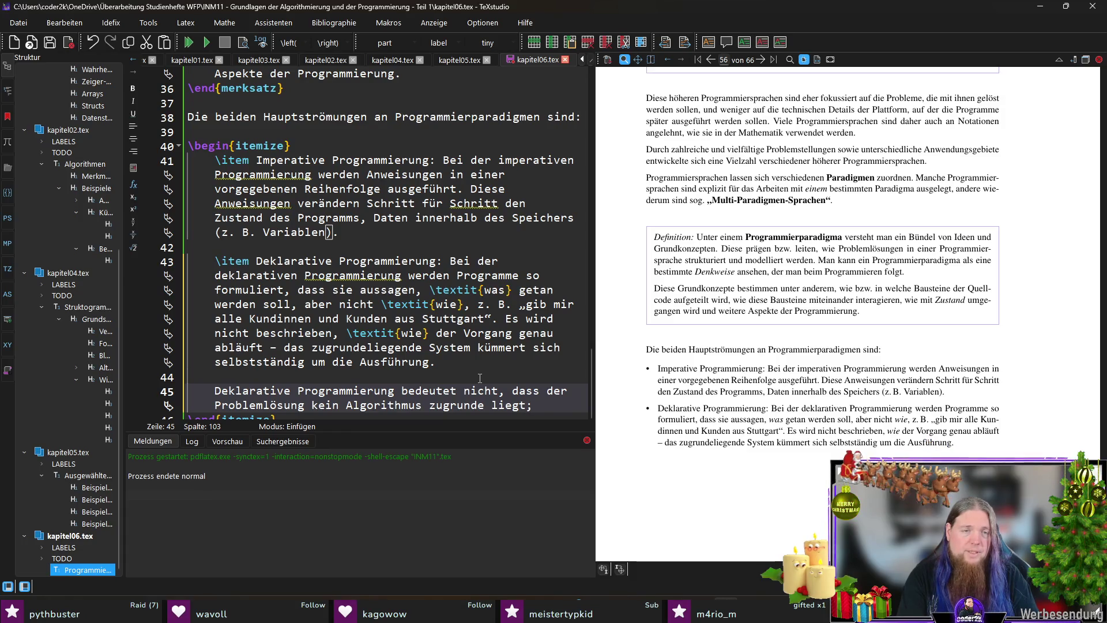
Step: Finish with 'sie bedeutet vielmehr, dass der genaue Algorithmus oder die Lösungsstrategie nicht explizit … festgelegt wird.'
type("es")
key("BackSpace")
key("BackSpace")
type("sie bedeutet")
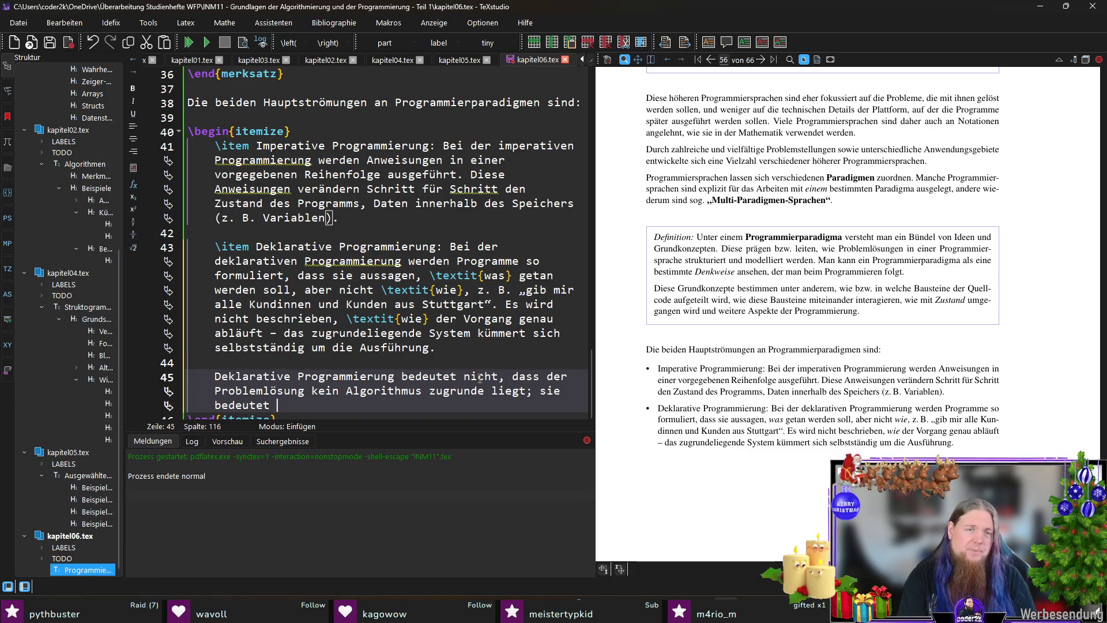
type("vielmehr, dass")
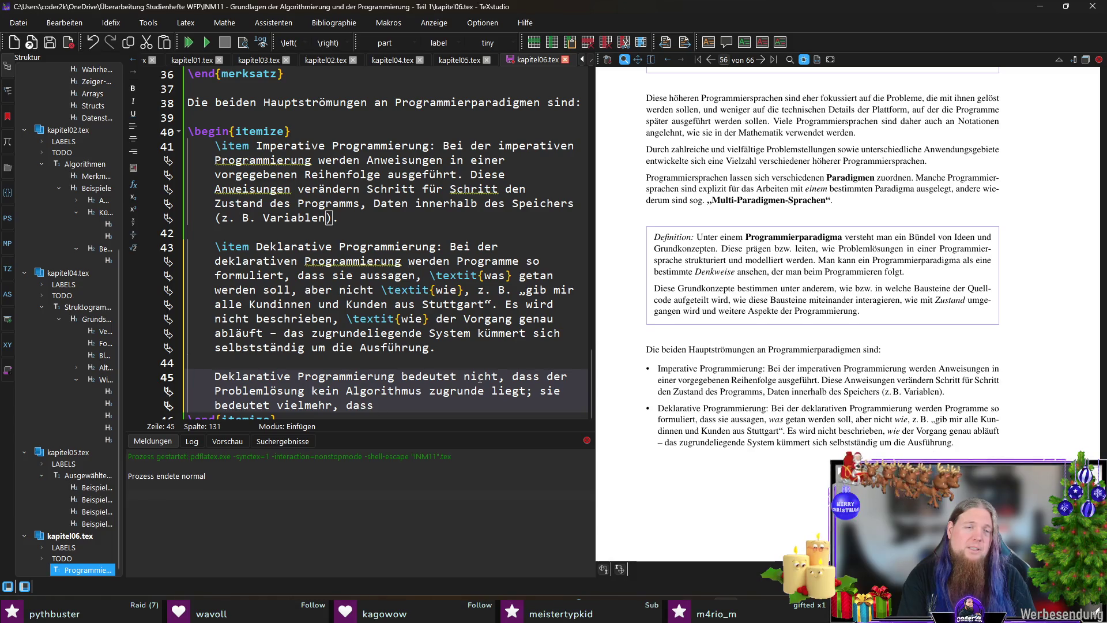
type("d")
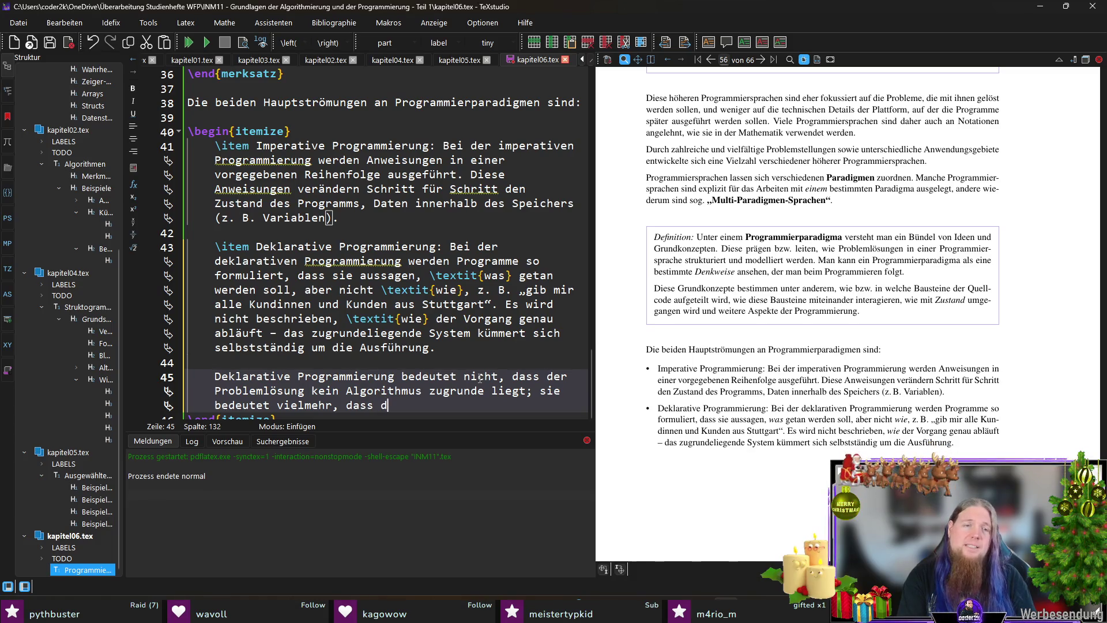
type("er genaue A")
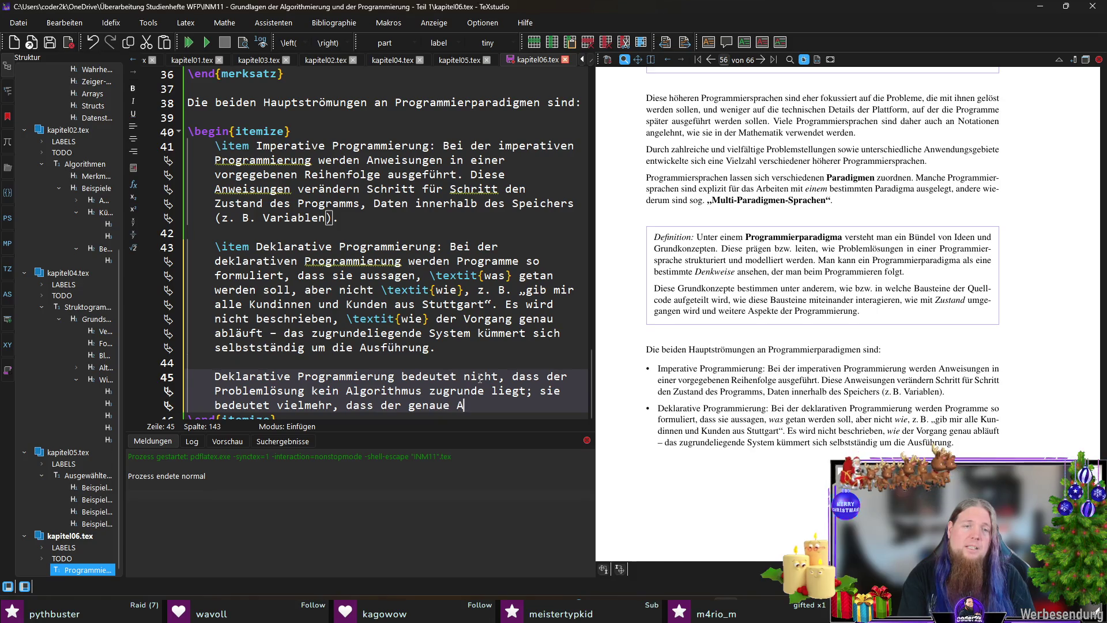
type("lgorithmus oder ")
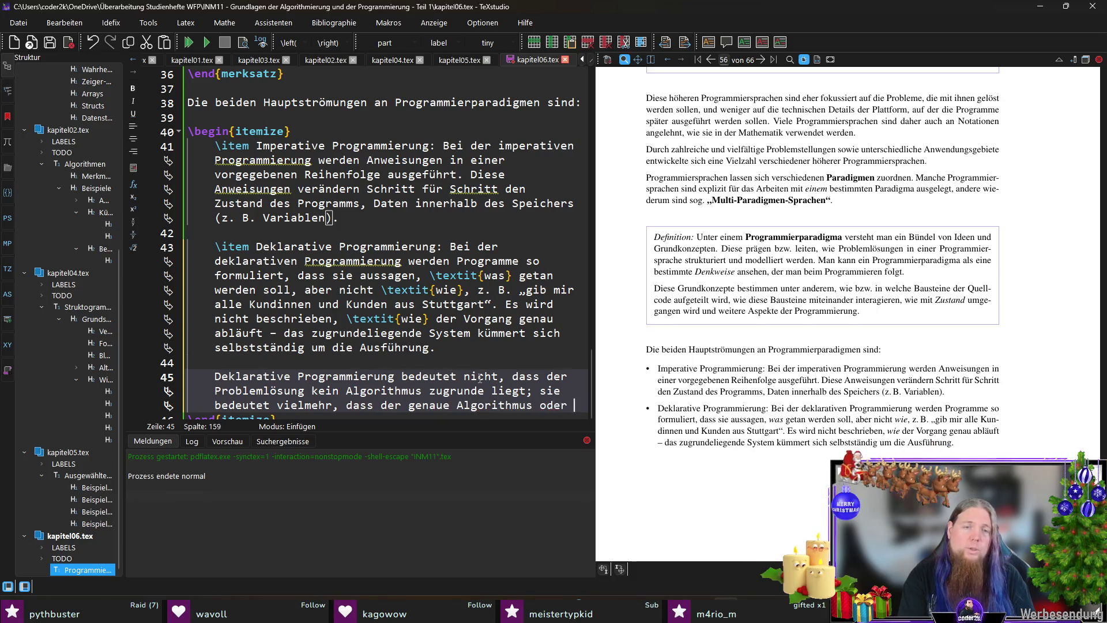
type("die Lösungsstrategi")
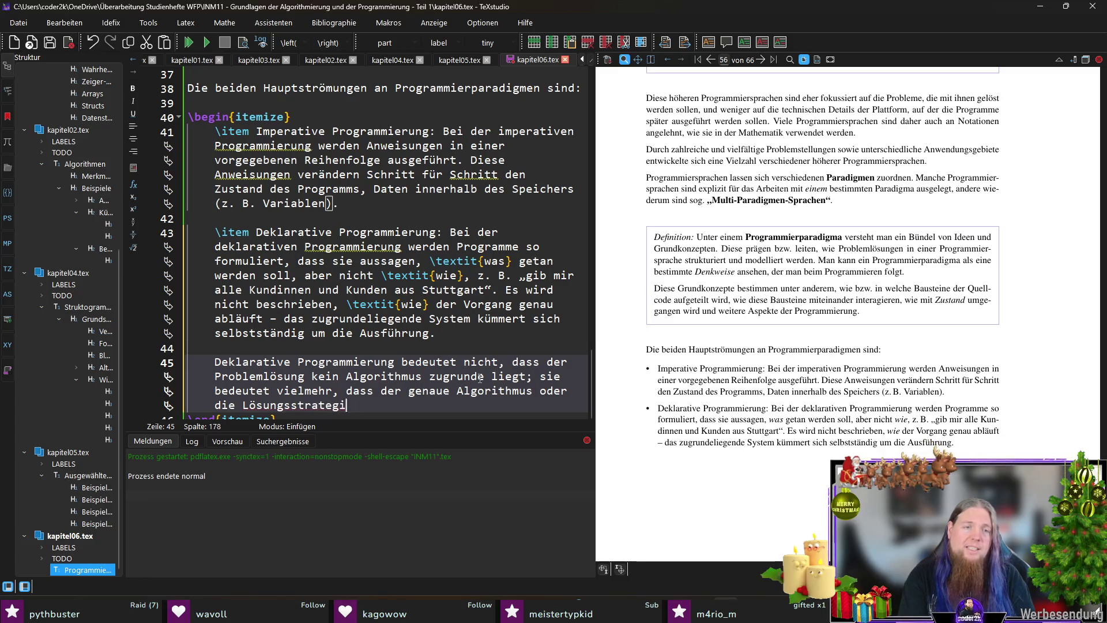
type("e nicht explizit ")
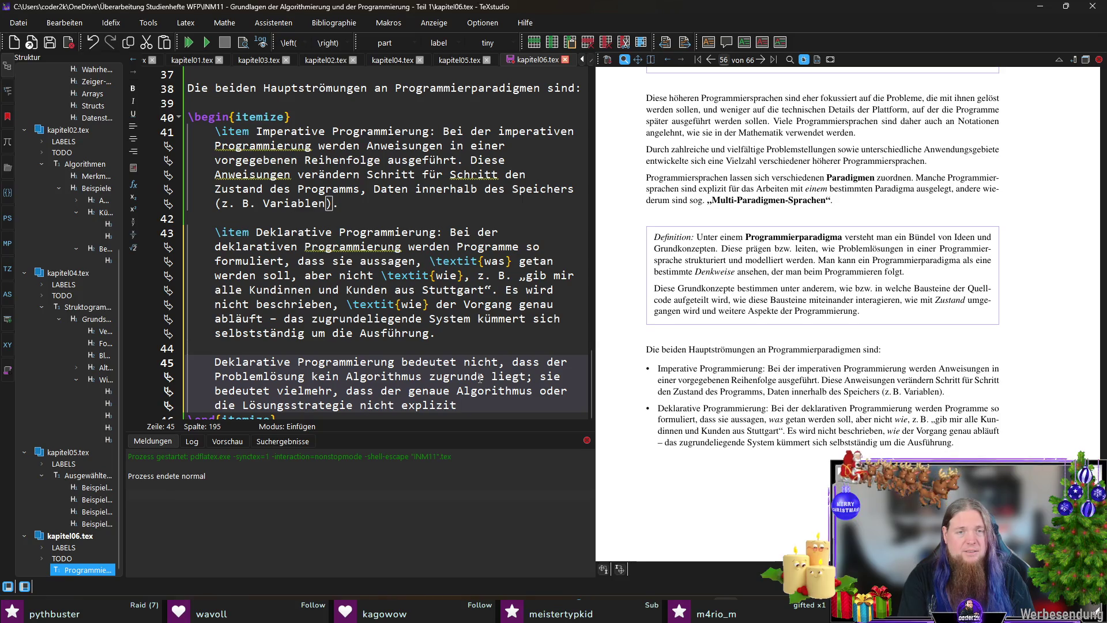
type("vom Program")
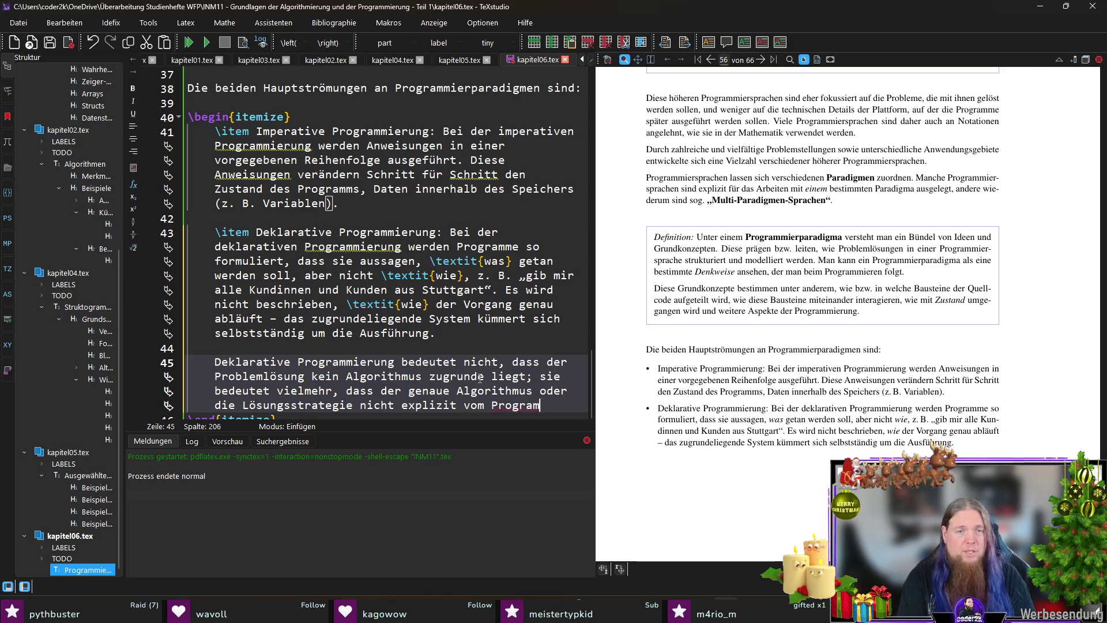
type("mier er bzw. der ")
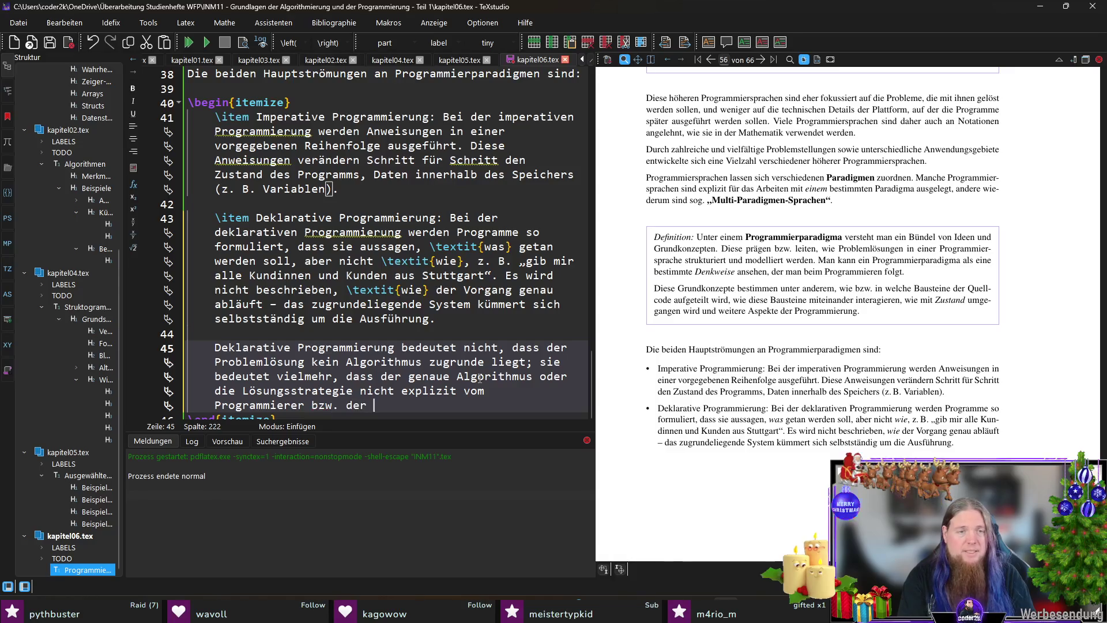
type("Programmierer")
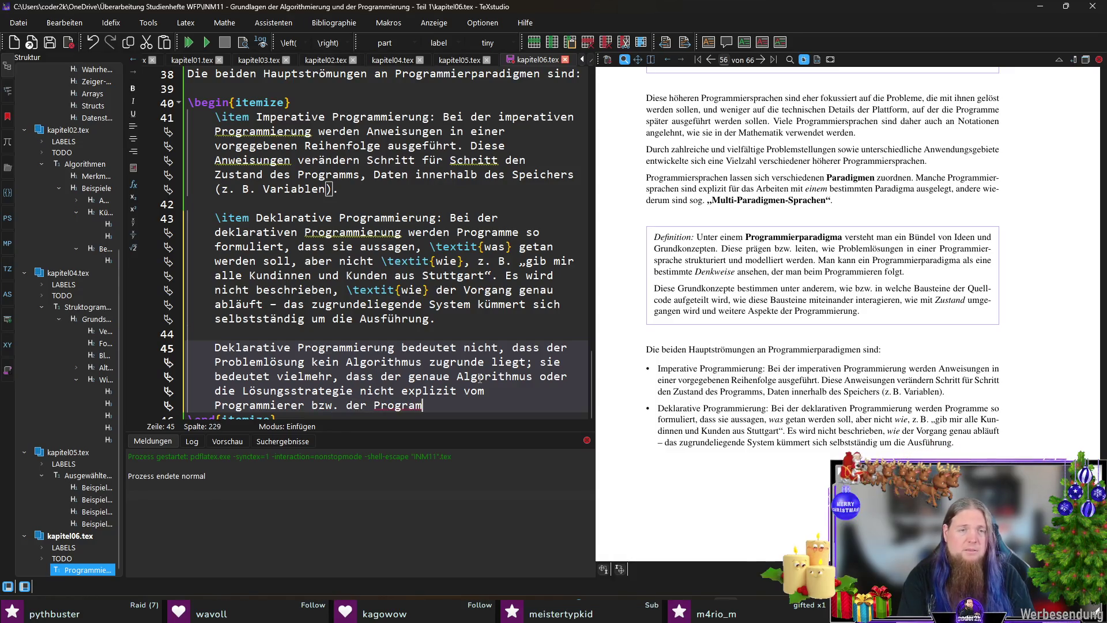
type("in ")
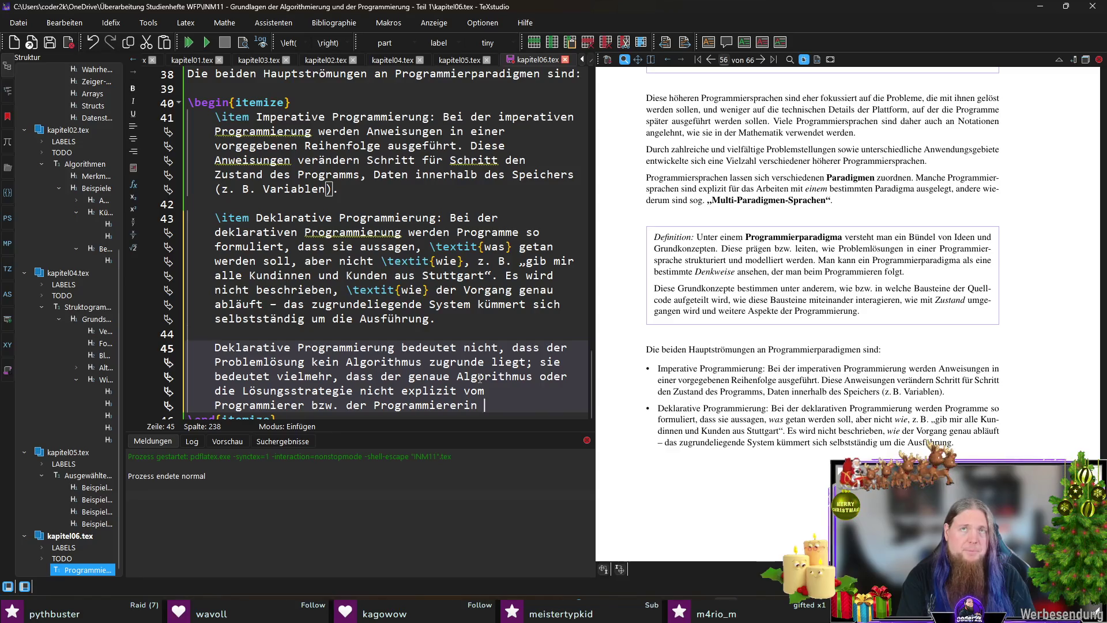
type("festle")
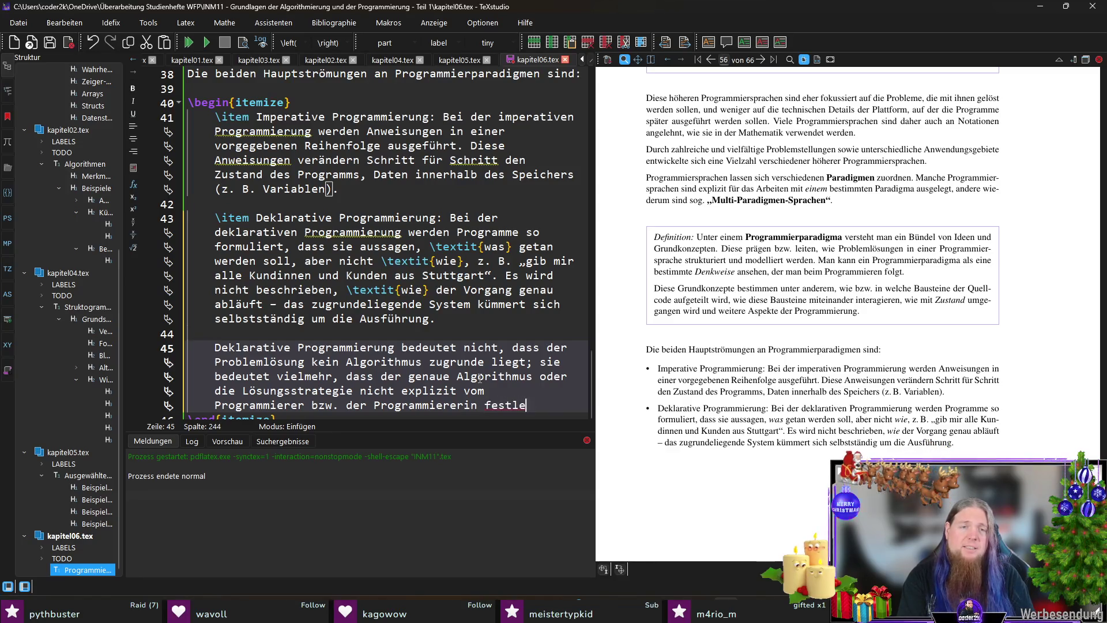
key("BackSpace")
key("BackSpace")
type("gelegt wird.")
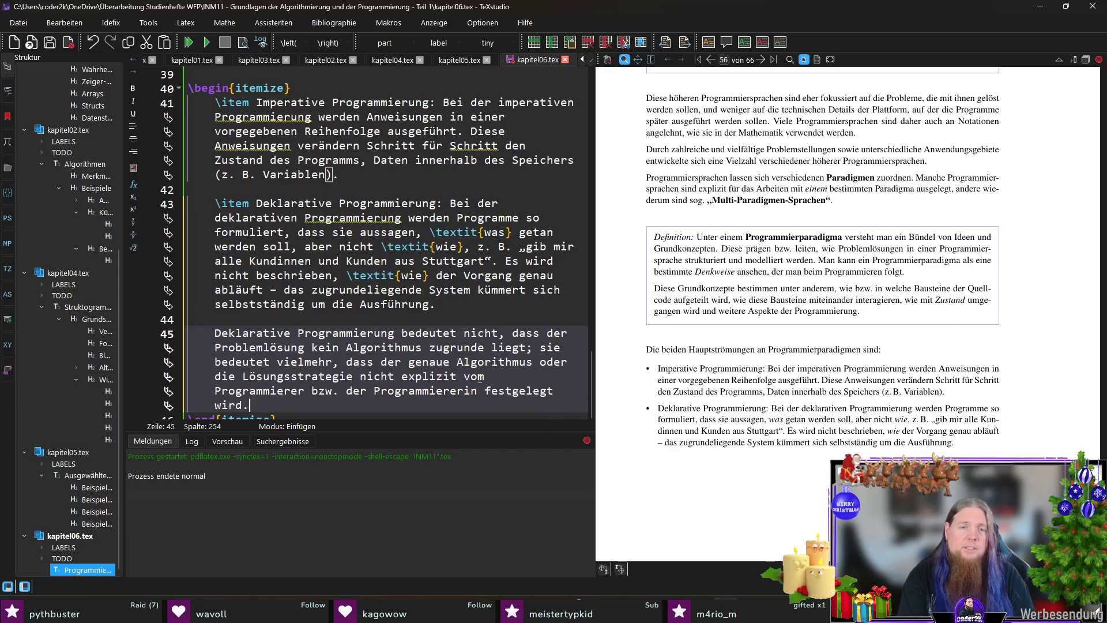
Step: Compile the document and make 'nicht' in the new paragraph italic
key("F5")
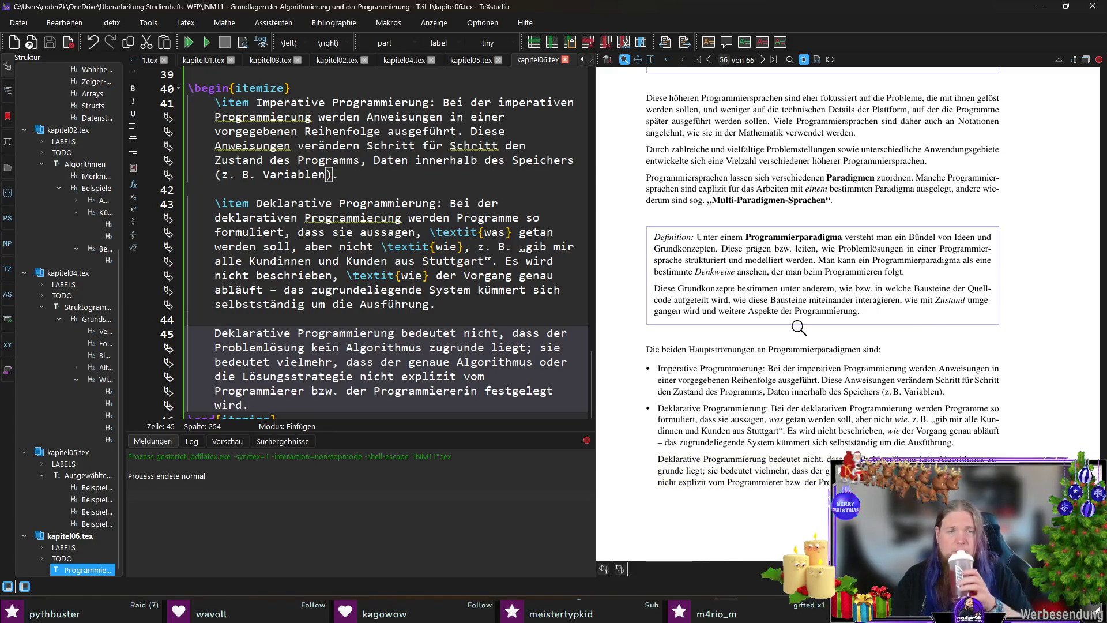
double_click(496, 333)
key("ctrl+i")
key("End")
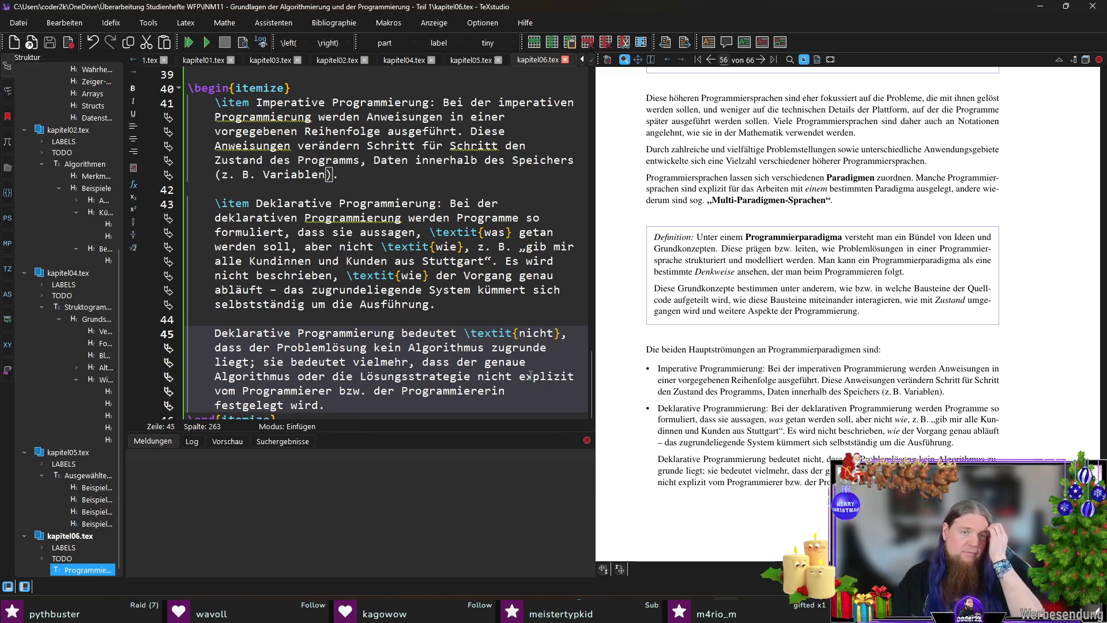
Step: Insert 'daher' before the italic \textit{nicht}, then save and recompile
scroll(559, 306, "down", 1)
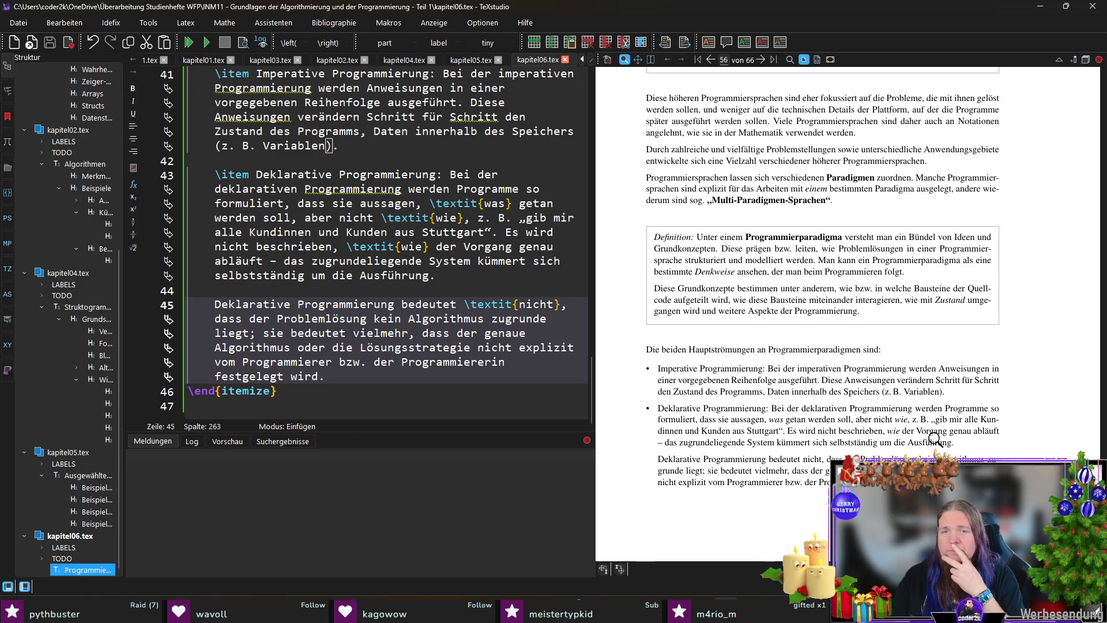
scroll(938, 434, "down", 1)
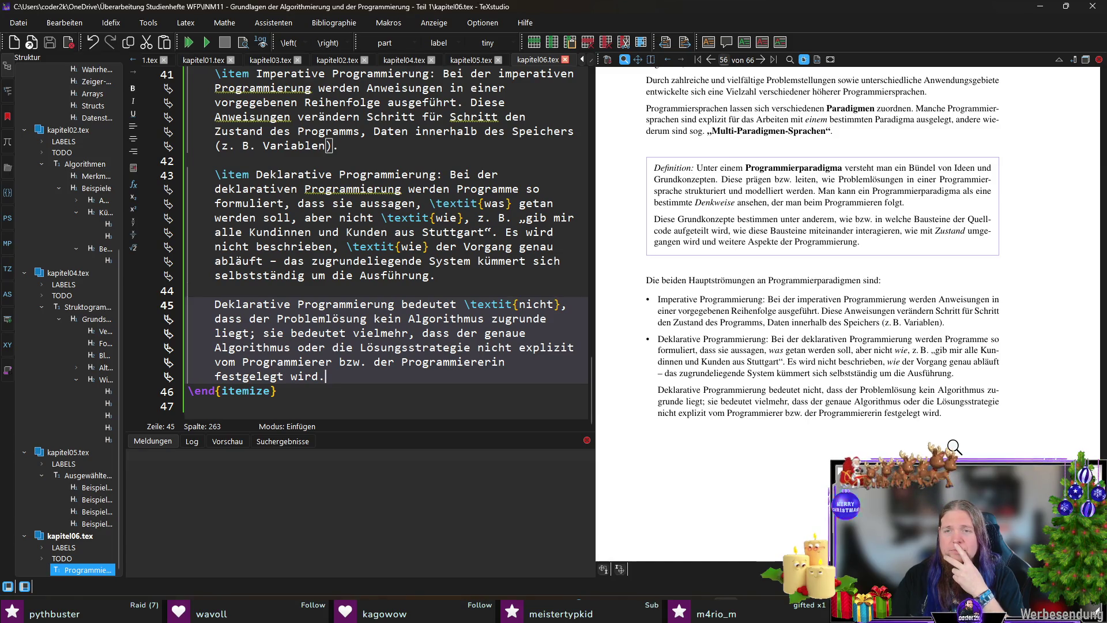
left_click(464, 306)
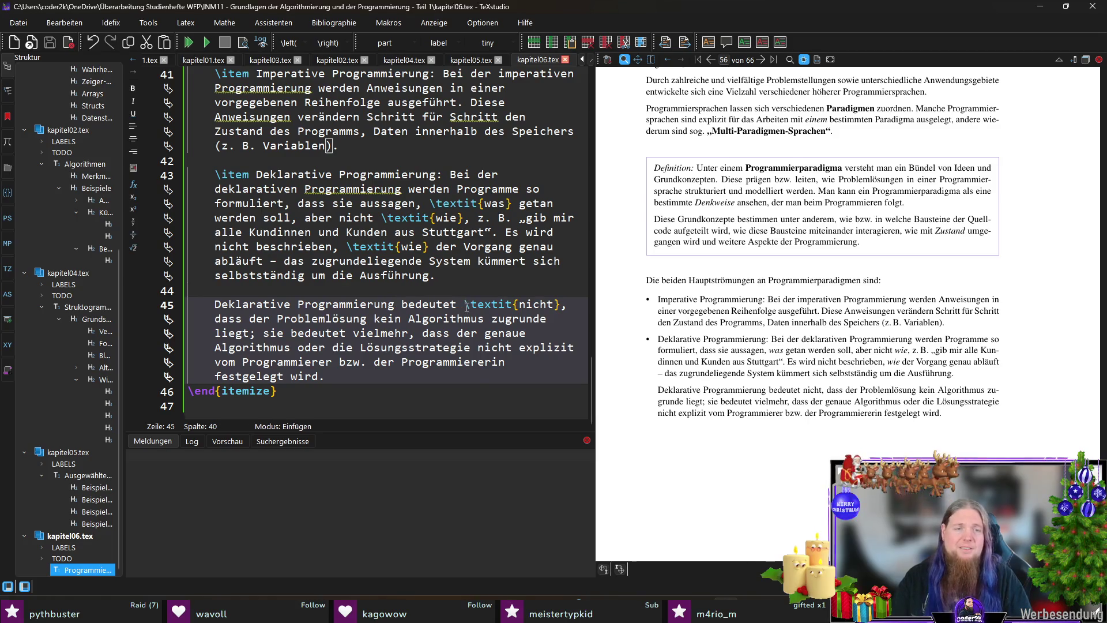
type("daher")
key("F5")
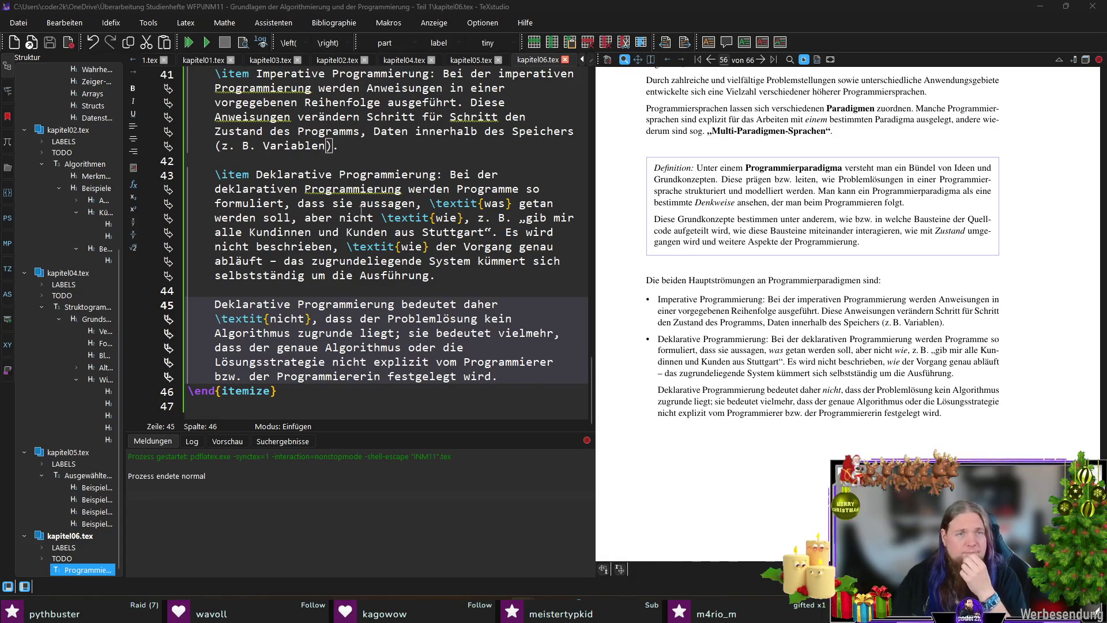
scroll(493, 190, "up", 2)
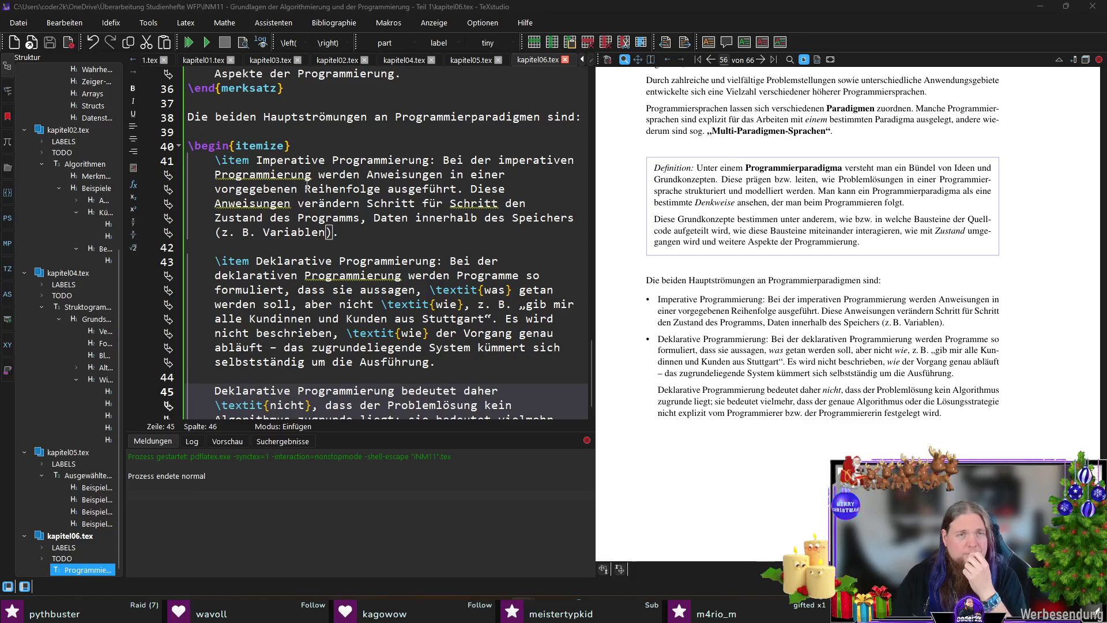
Step: Reword the imperative item: 'wird eine Folge von Anweisungen formuliert, die … ausgeführt werden'
left_click(407, 232)
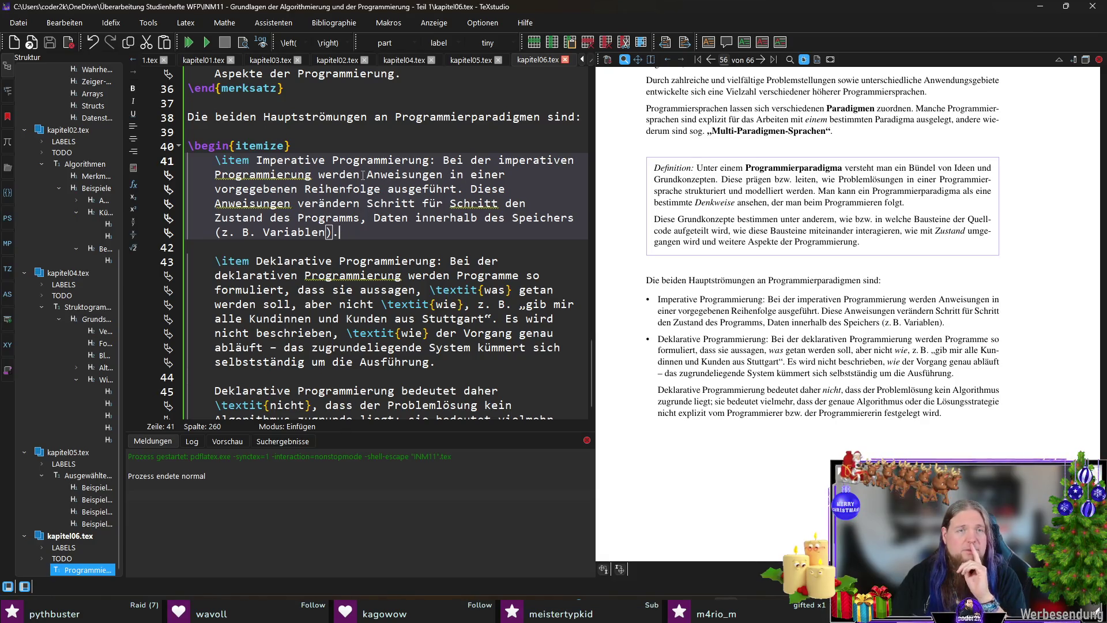
left_click(513, 189)
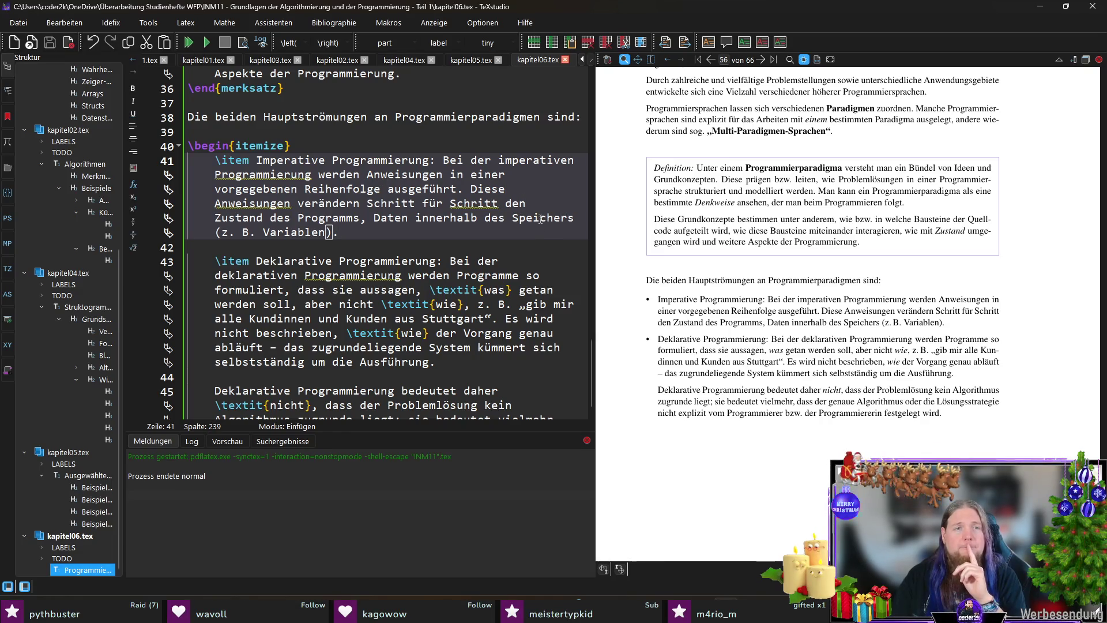
mouse_move(498, 211)
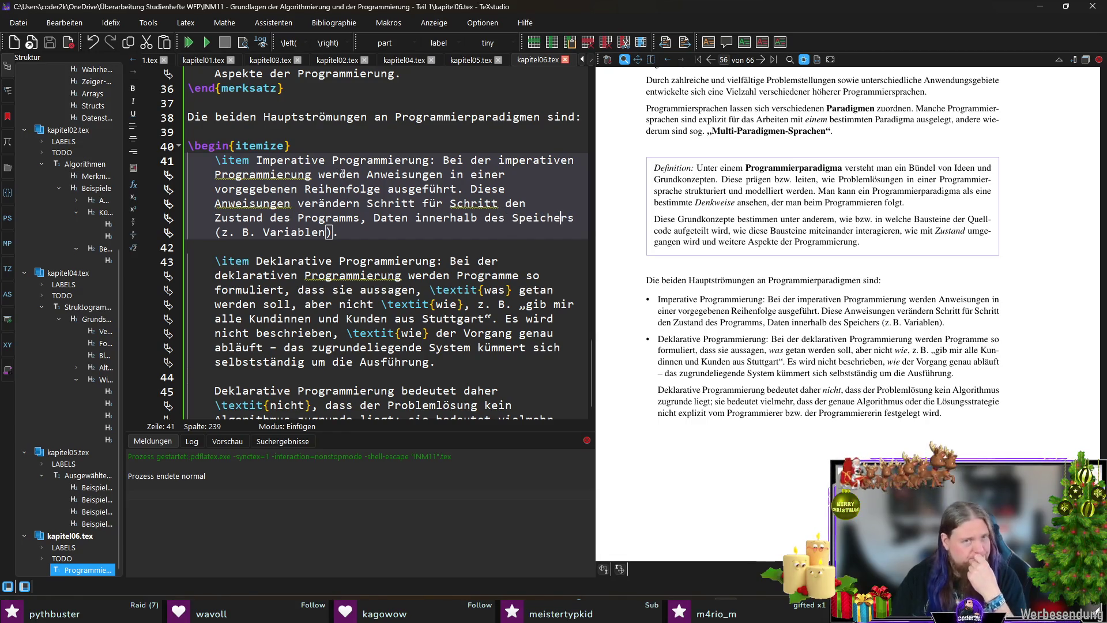
double_click(343, 175)
type("wird eine Folge von")
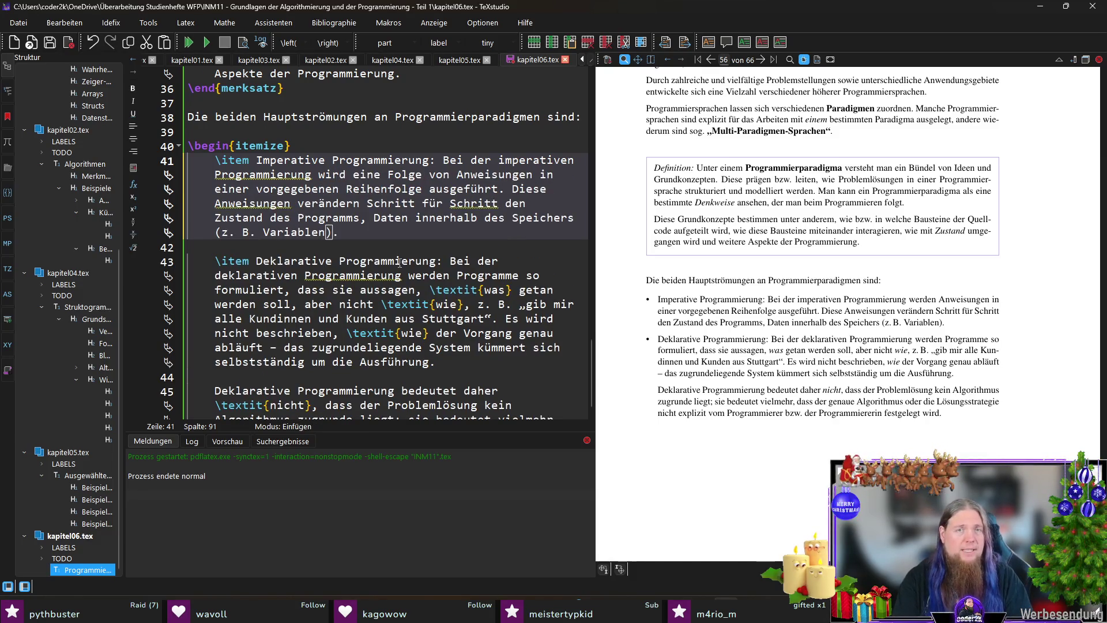
key("ctrl+Right")
key("ctrl+Right")
type("f")
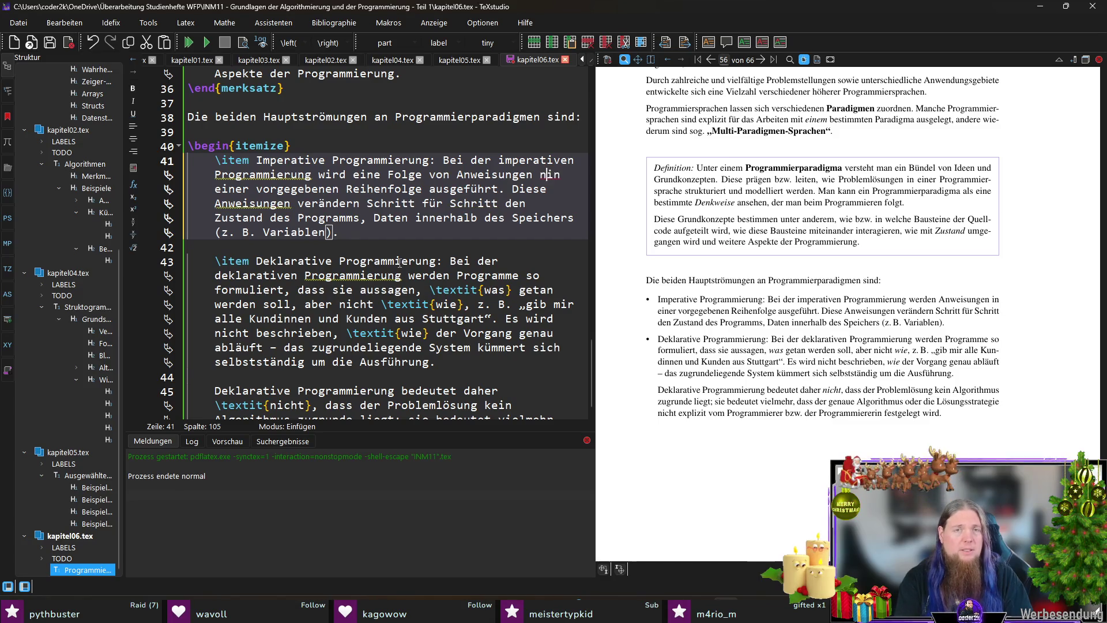
type("ormuliert, ")
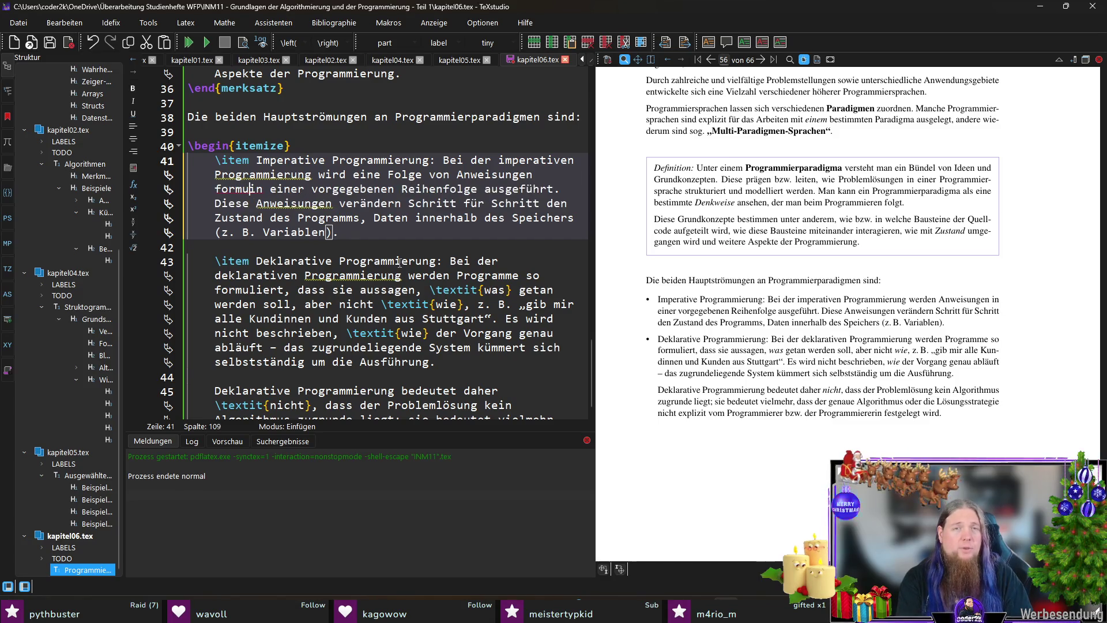
type("die")
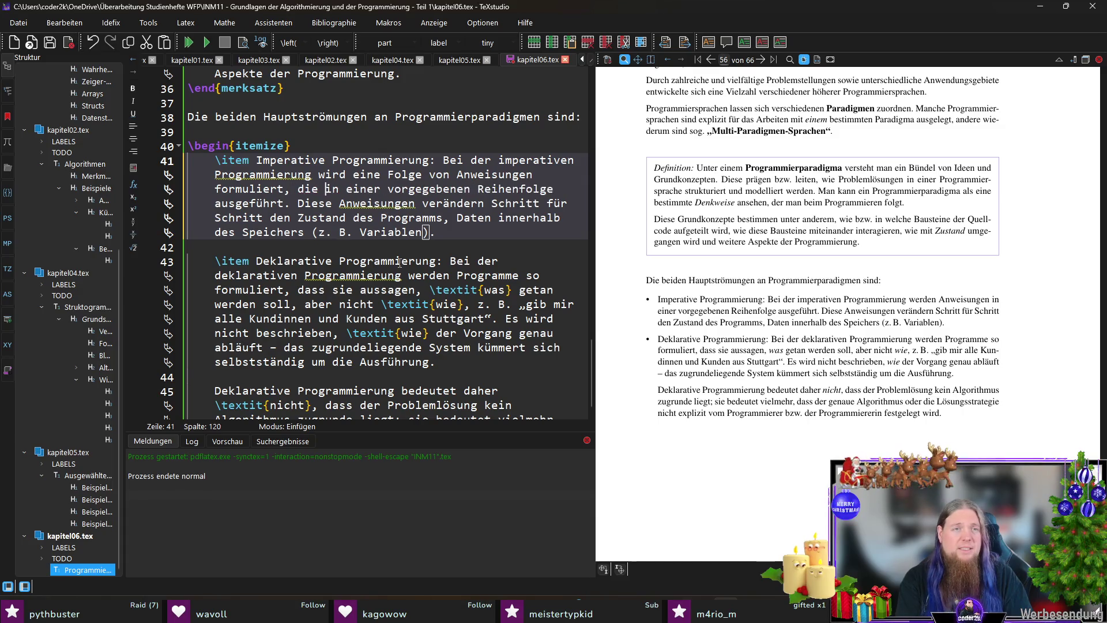
key("End")
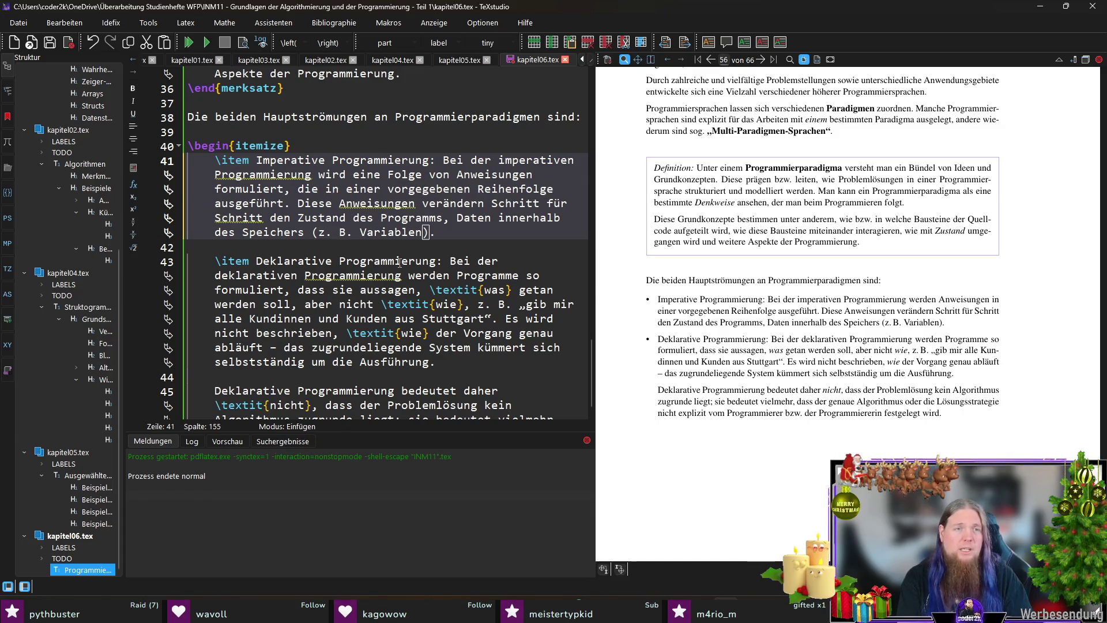
key("Right")
type("werden")
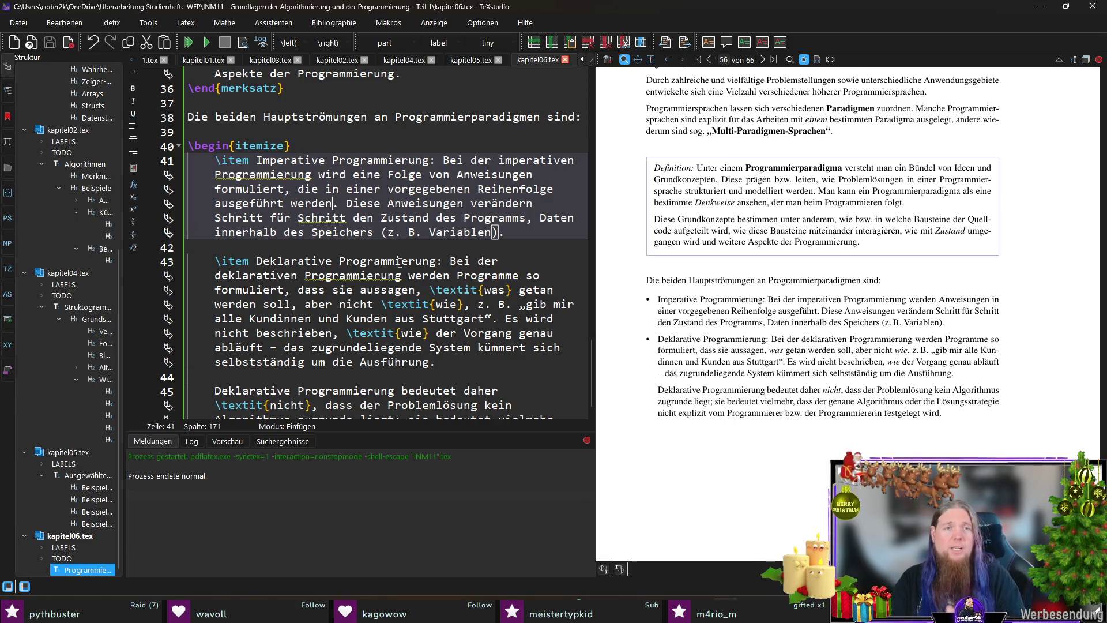
Step: Insert 'also' before 'Daten innerhalb des Speichers' and save the chapter file
left_click(540, 218)
type("also")
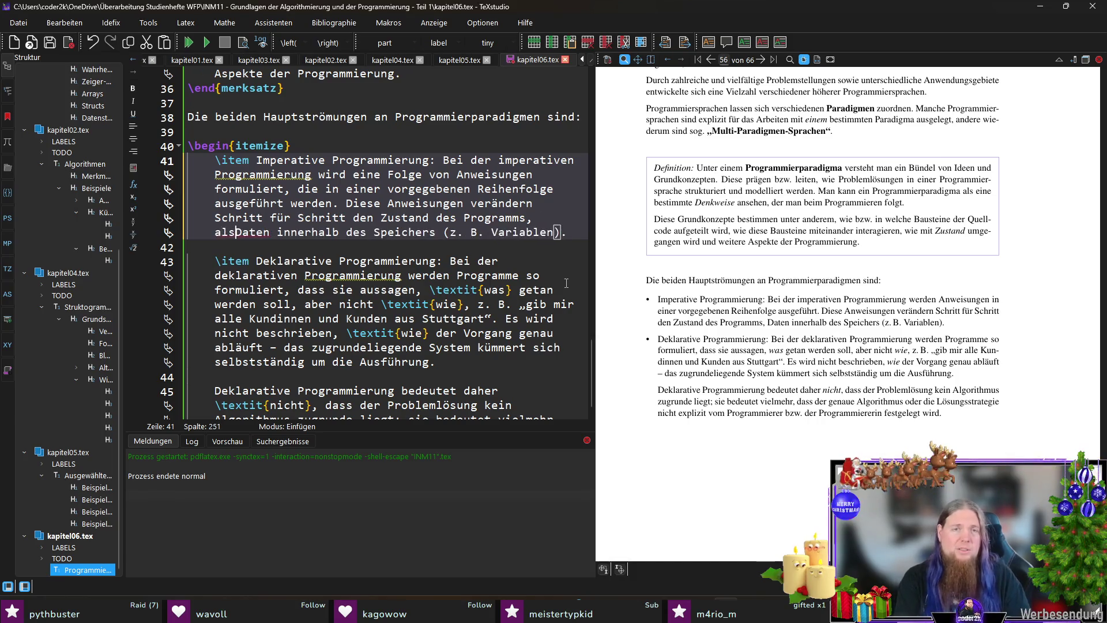
key("ctrl+s")
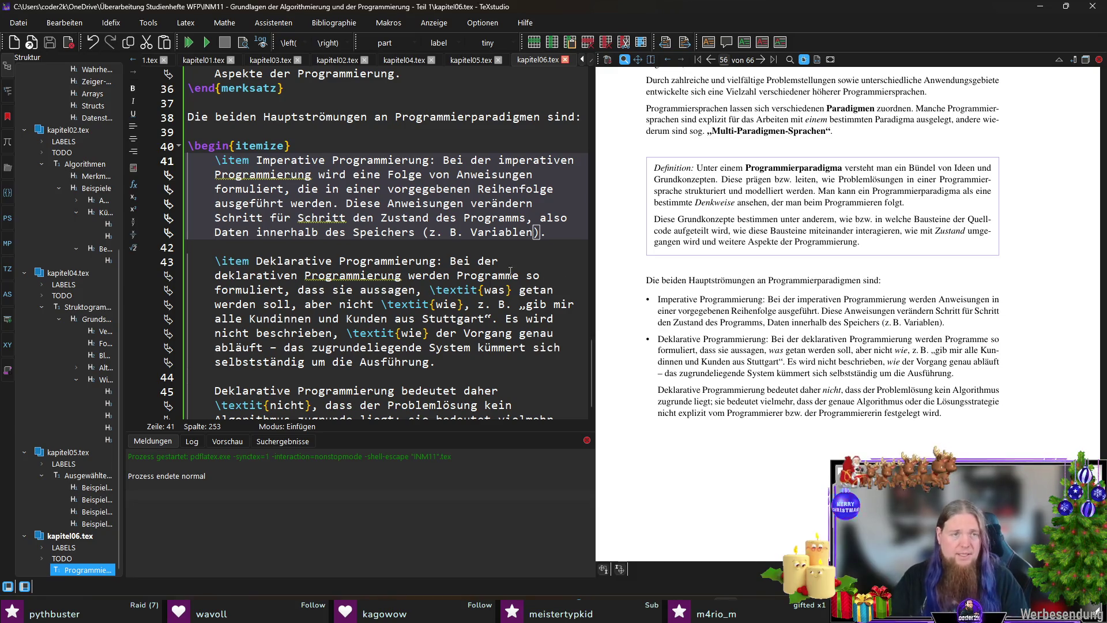
scroll(521, 275, "down", 2)
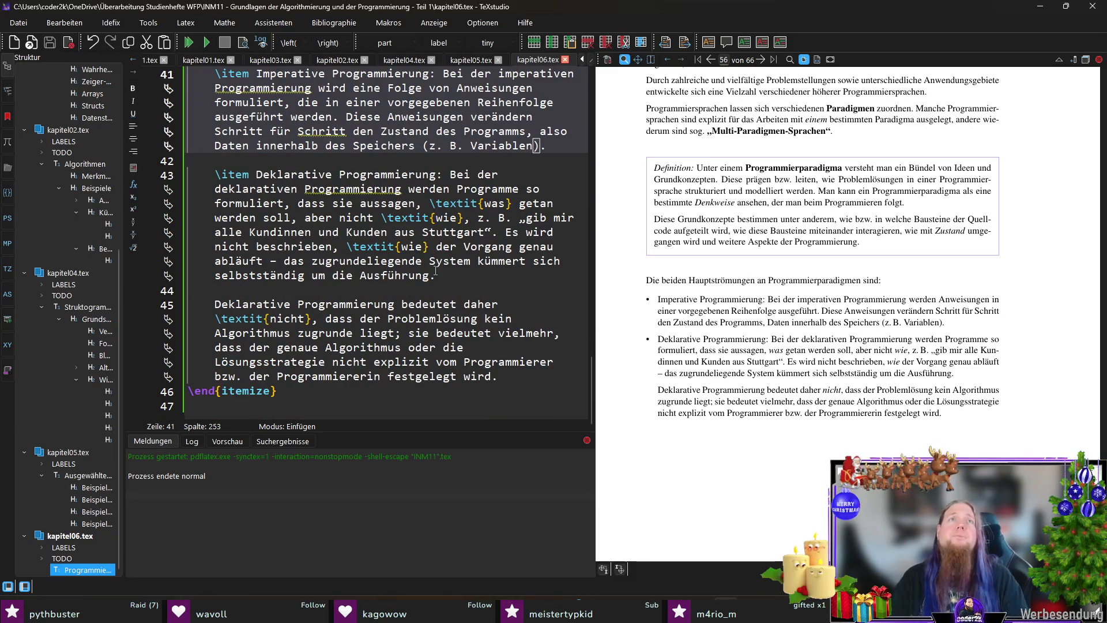
left_click(353, 407)
scroll(448, 271, "up", 1)
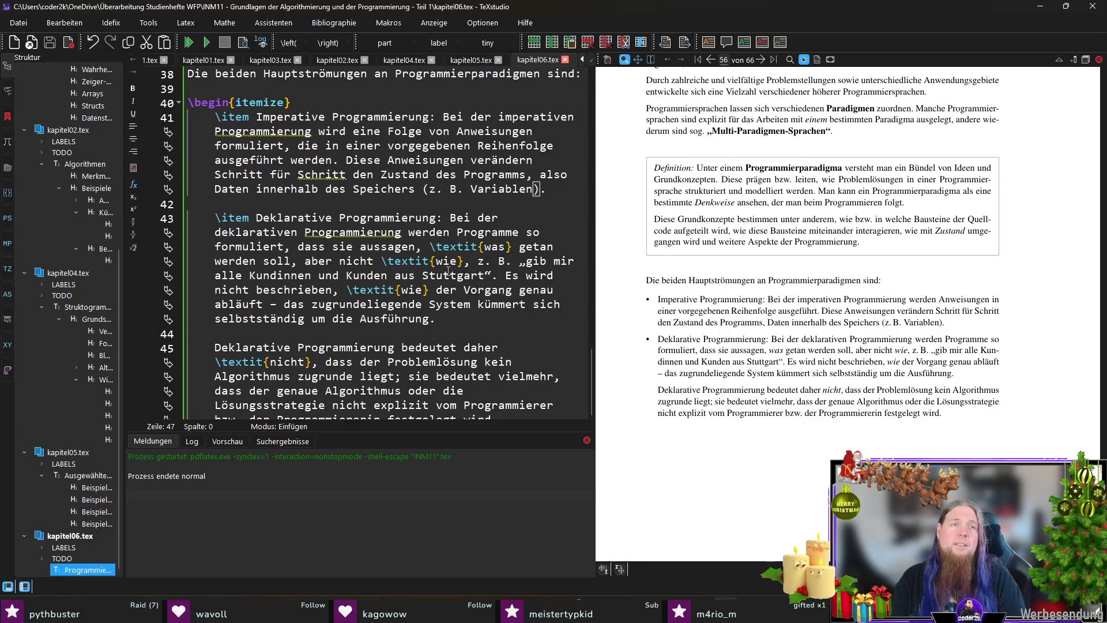
scroll(448, 271, "down", 1)
Step: Add a saved paragraph: Assemblersprachen follow imperative programming, using Sprung-Anweisungen to control Programmfluss
key("Return")
type("Assembler")
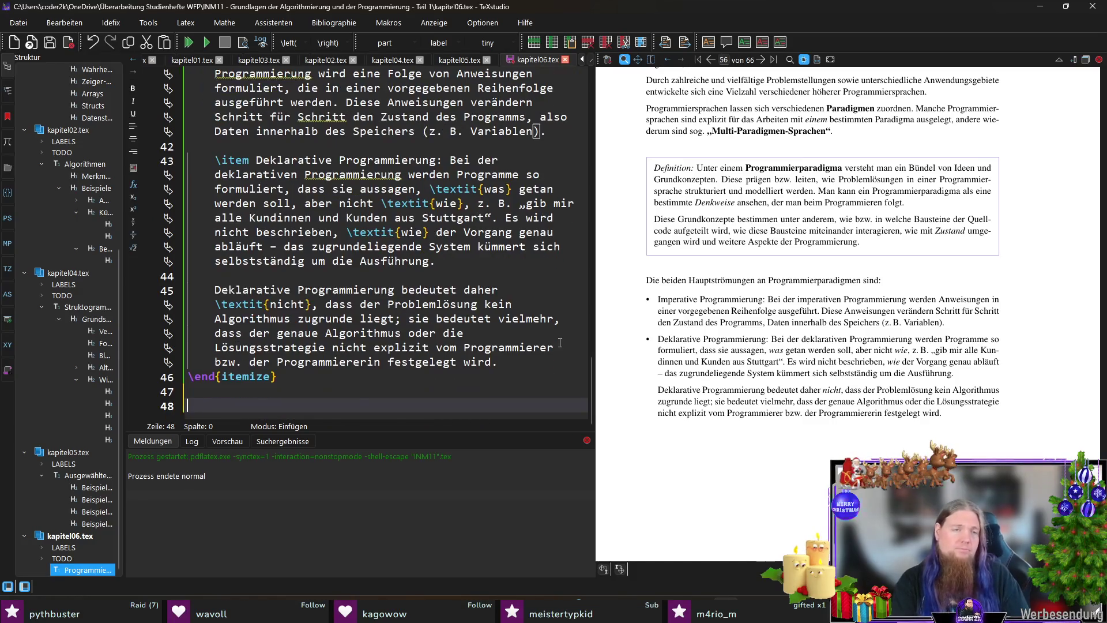
type("sprachen folgen dem Prin")
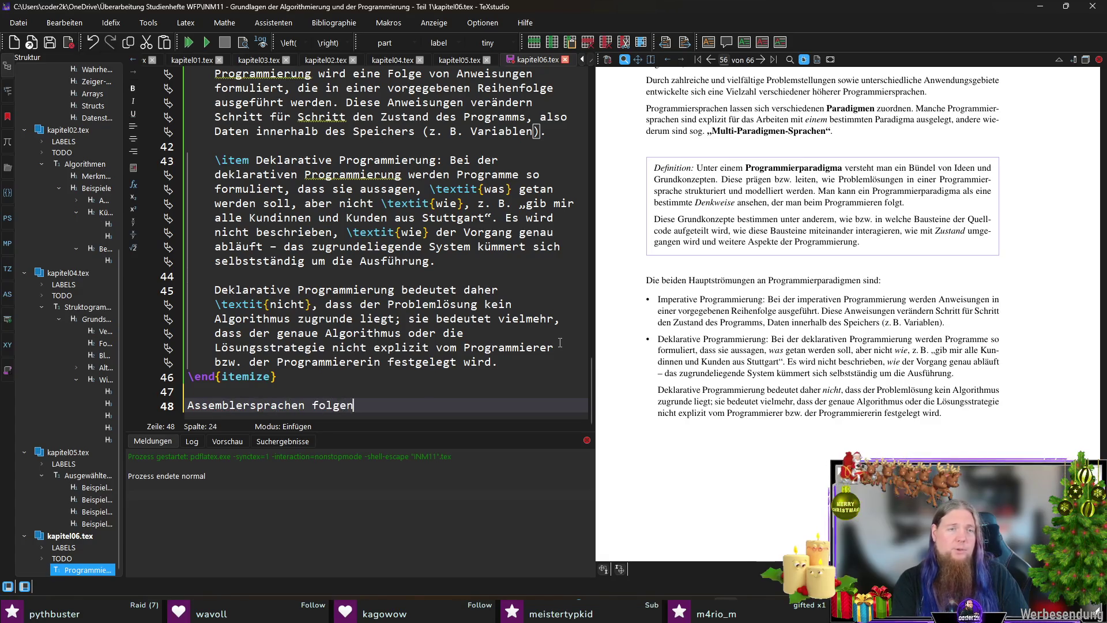
key("BackSpace")
key("BackSpace")
key("BackSpace")
type("aradigma der impre")
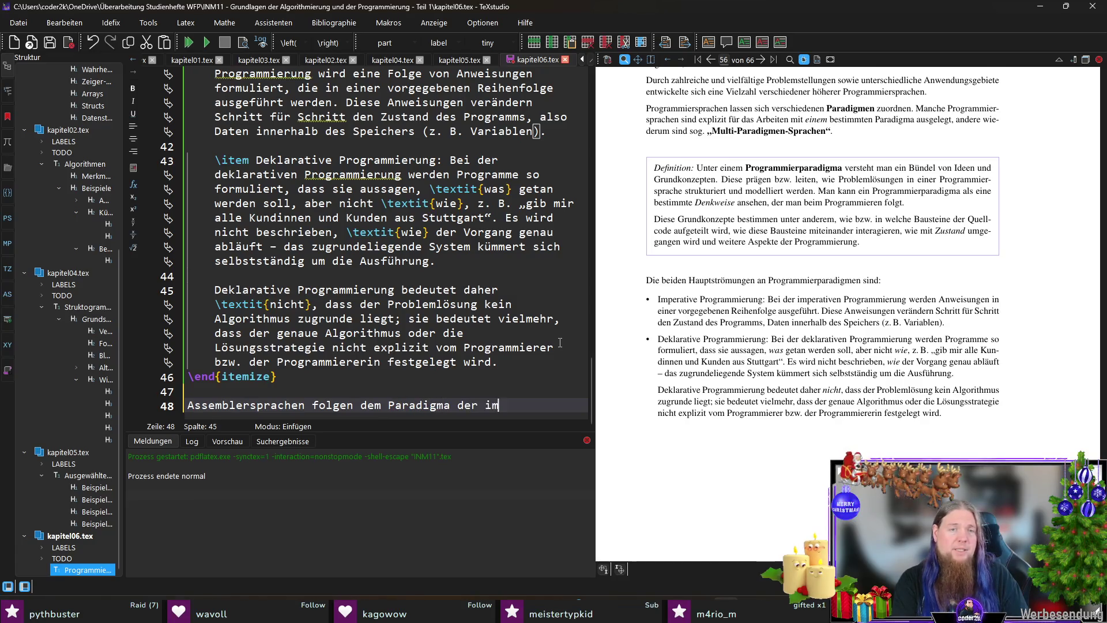
key("BackSpace")
key("BackSpace")
type("erativen Programmierung")
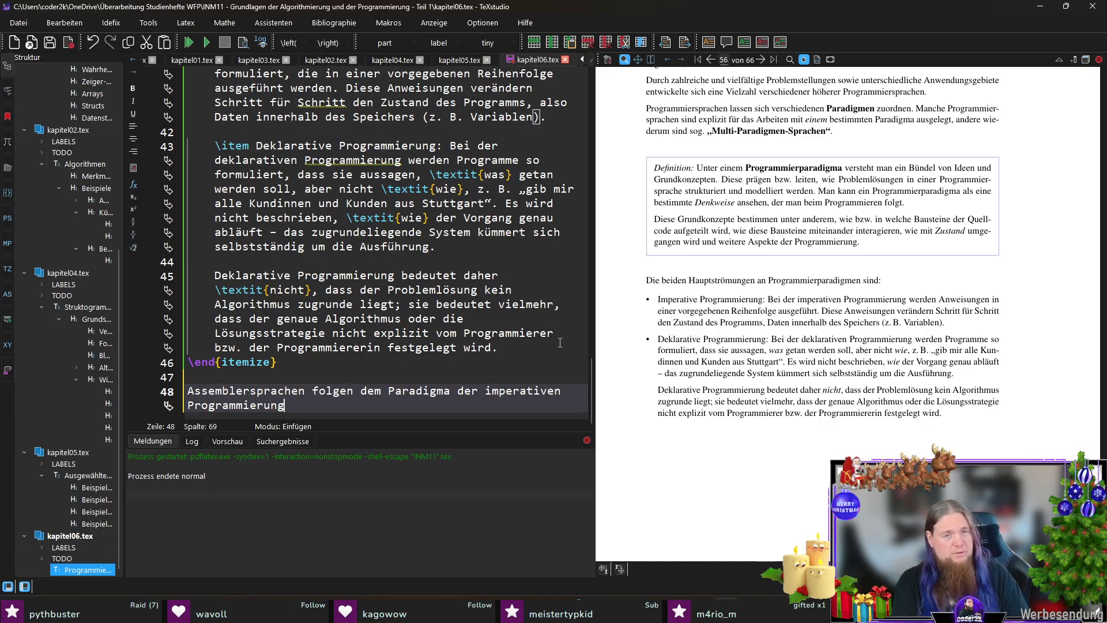
type(": Es gibt A")
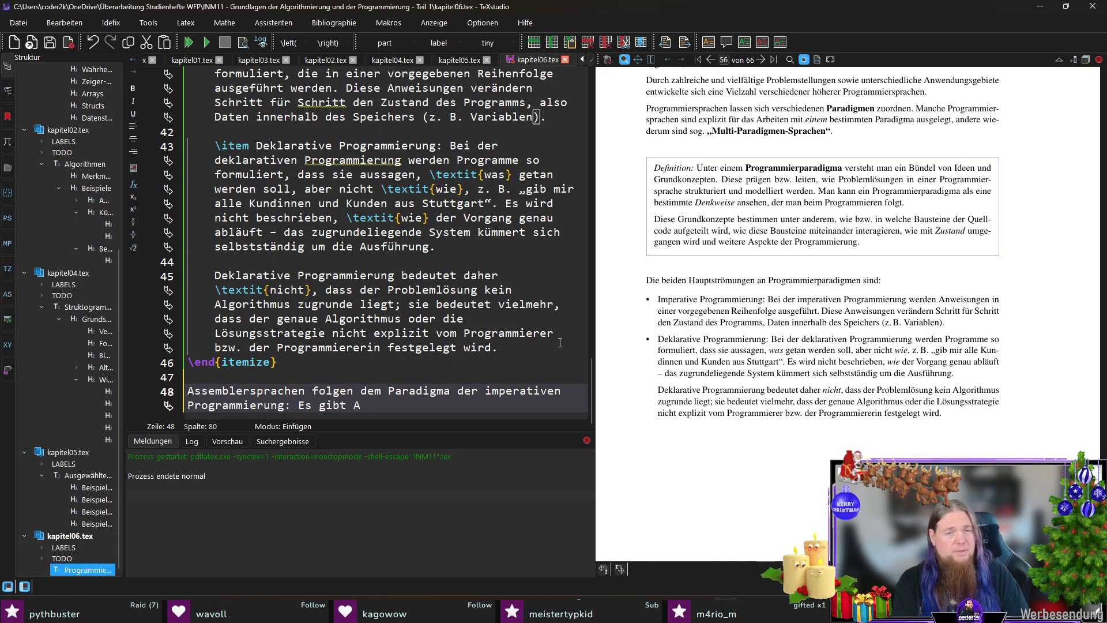
type("nweisungen in einer ")
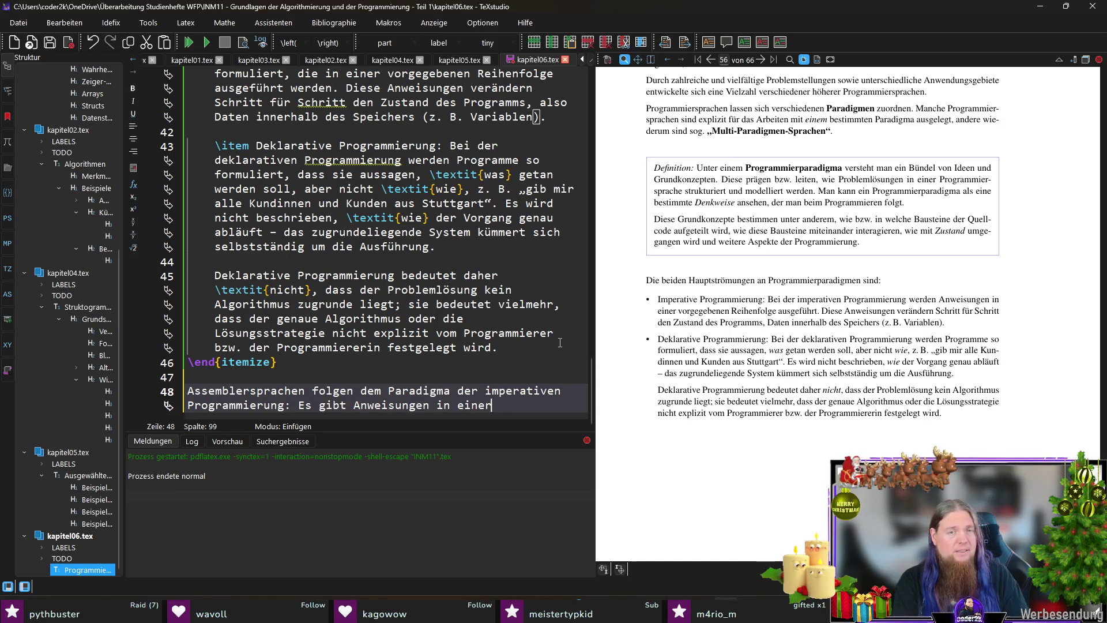
type("festgelegten ")
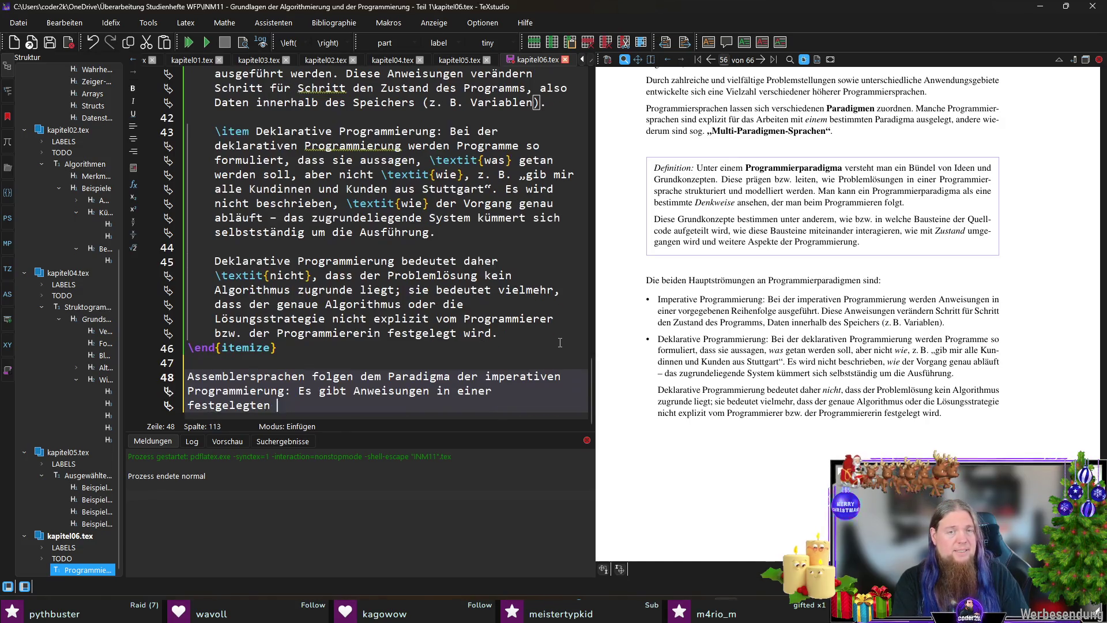
type("Reihenfolge. Dazu ")
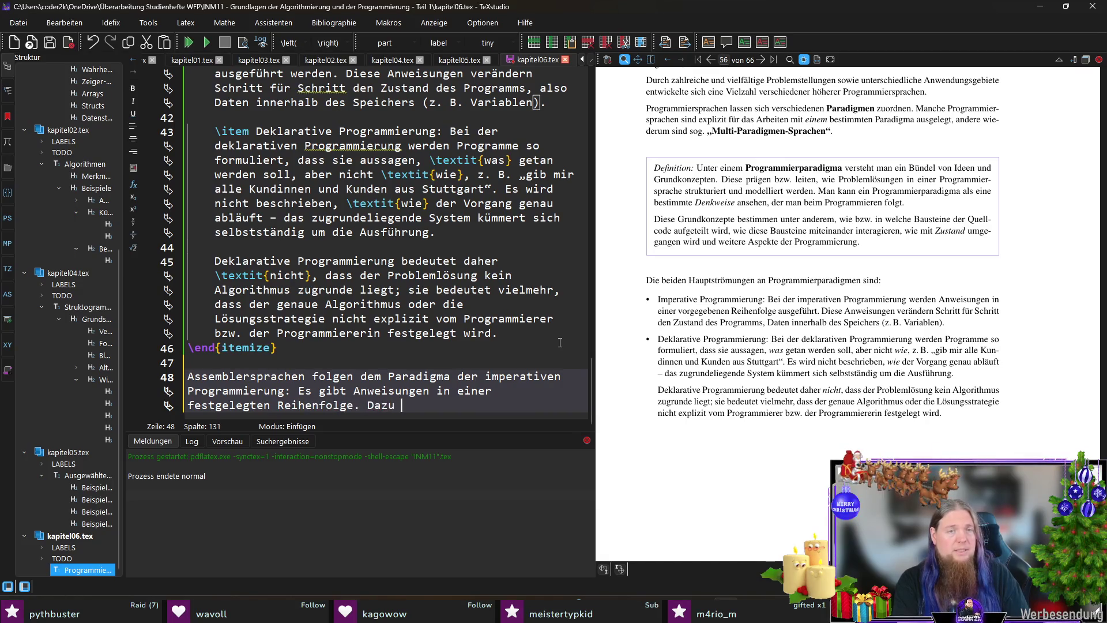
type("kommen Spr")
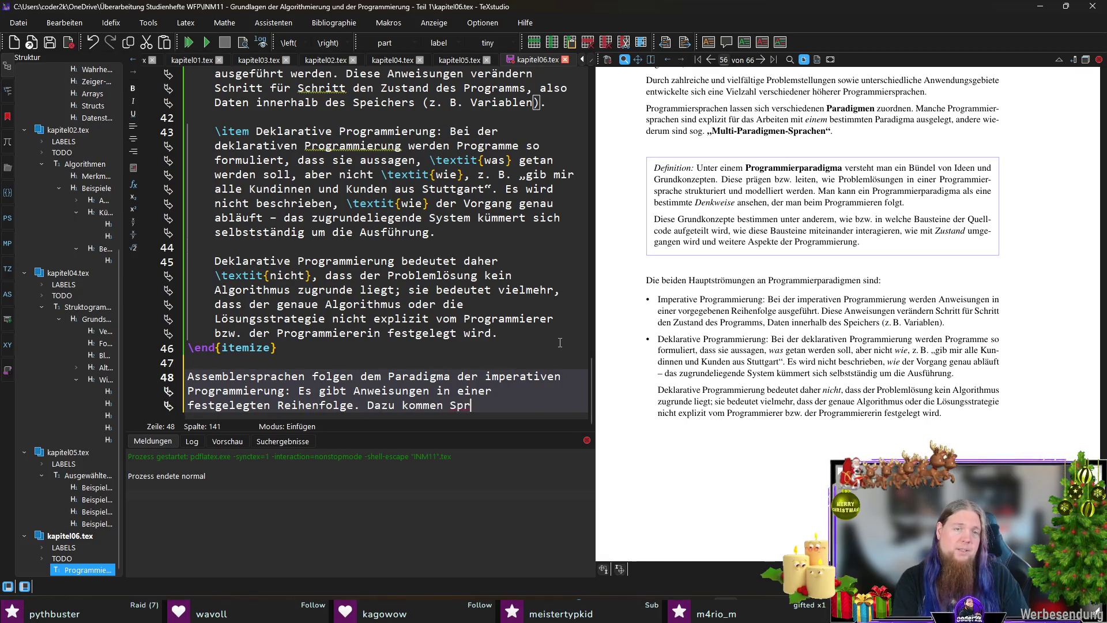
type("ung-Anweisungen")
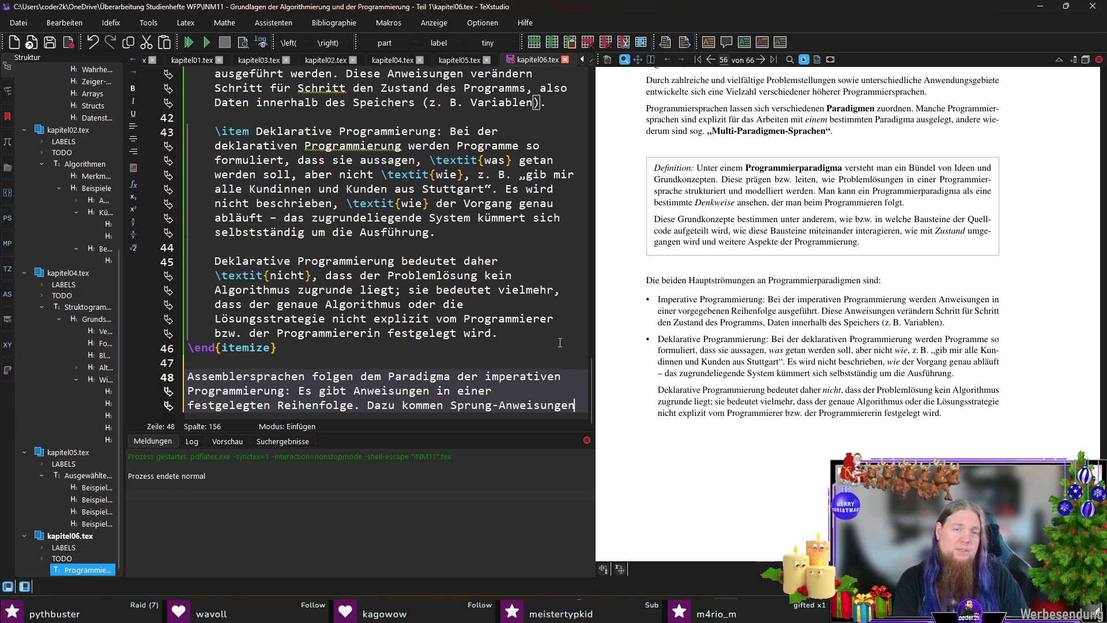
type(", um den K")
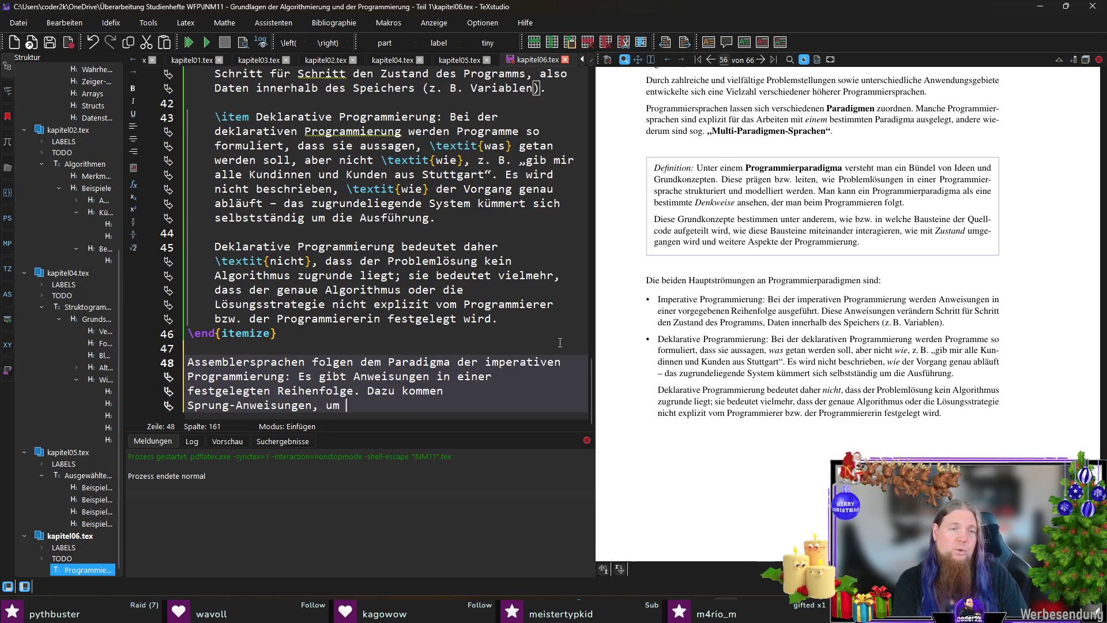
key("BackSpace")
type("P")
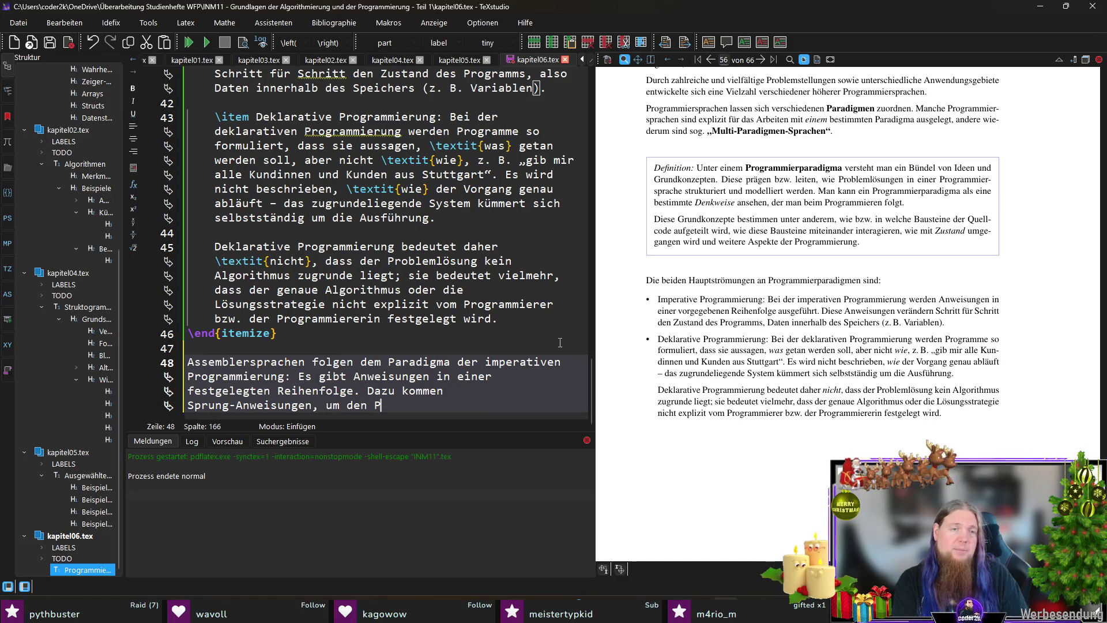
type("rogrammfluss zu ")
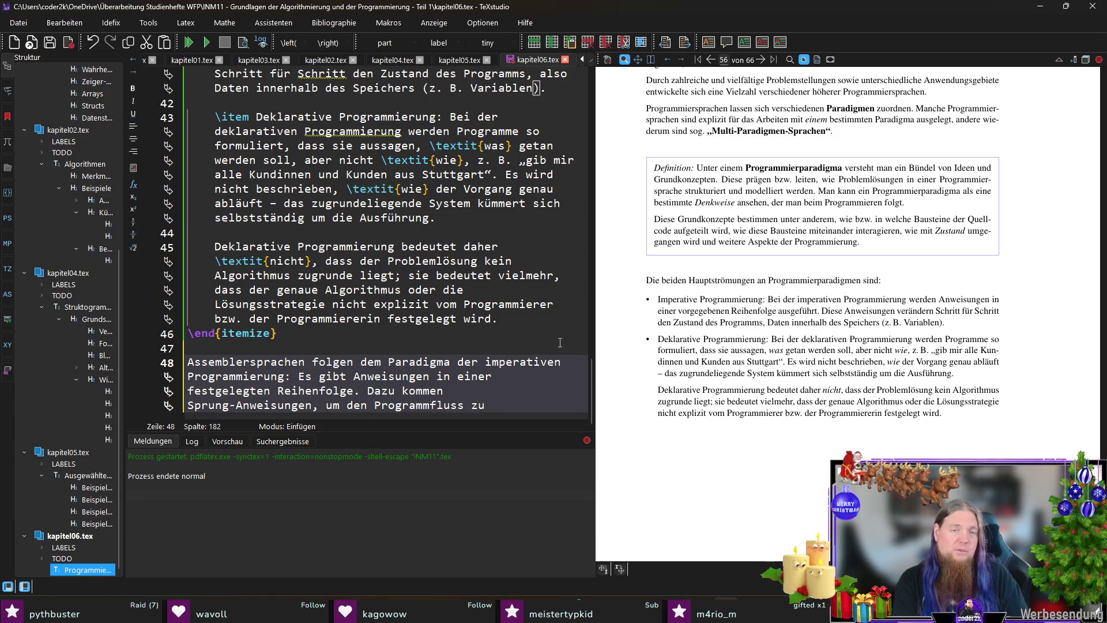
type("kontrollieren.")
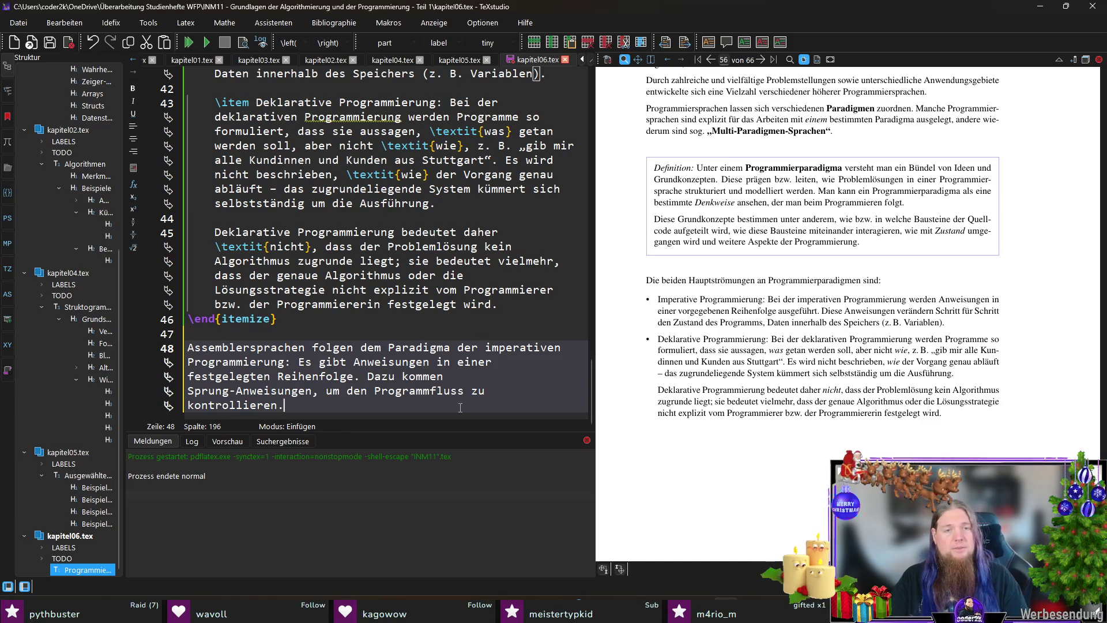
key("ctrl+s")
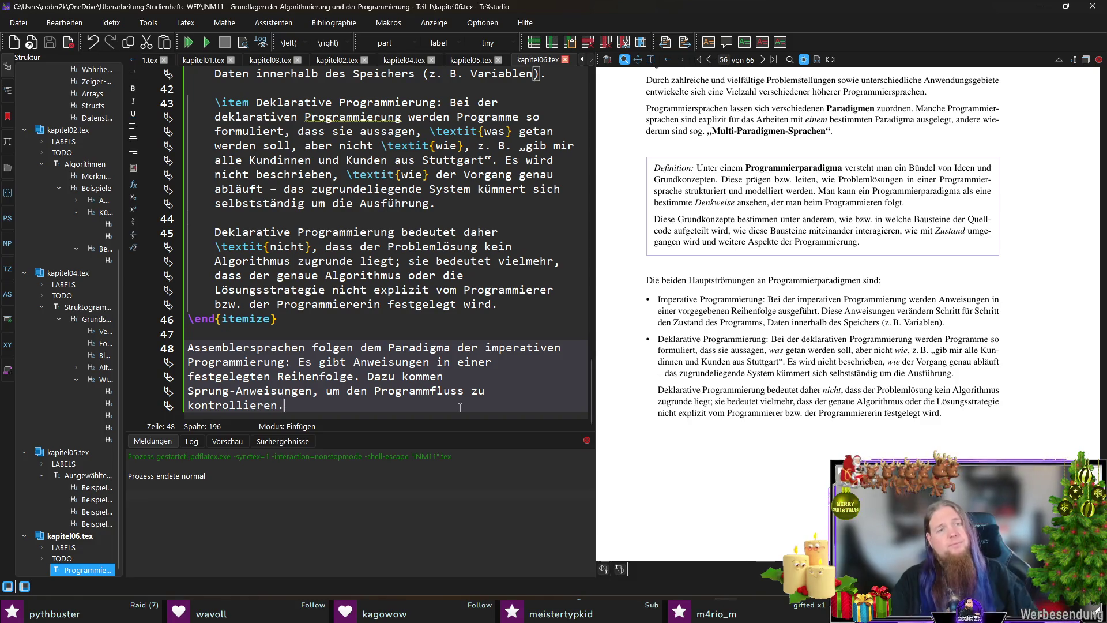
key("Return")
key("Return")
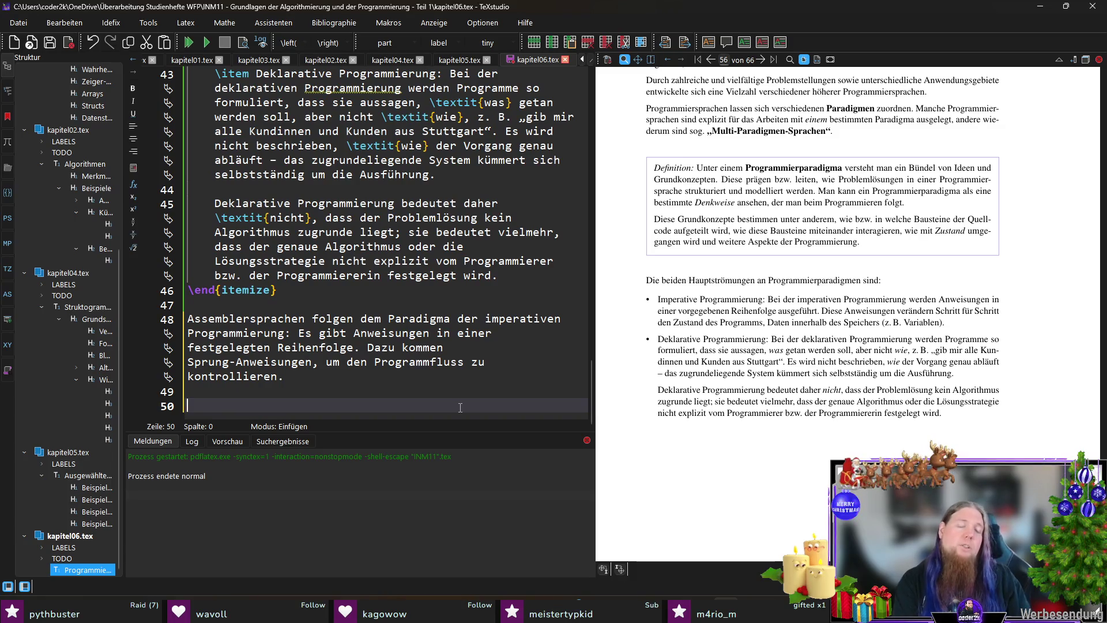
Step: Continue line 50 with 'Da Sprunganweisungen schnell zu unübersichtlichen Programmen führen können, wurden sog. „Kontrollstrukturen“ entwickelt (z. B.'
type("Da ")
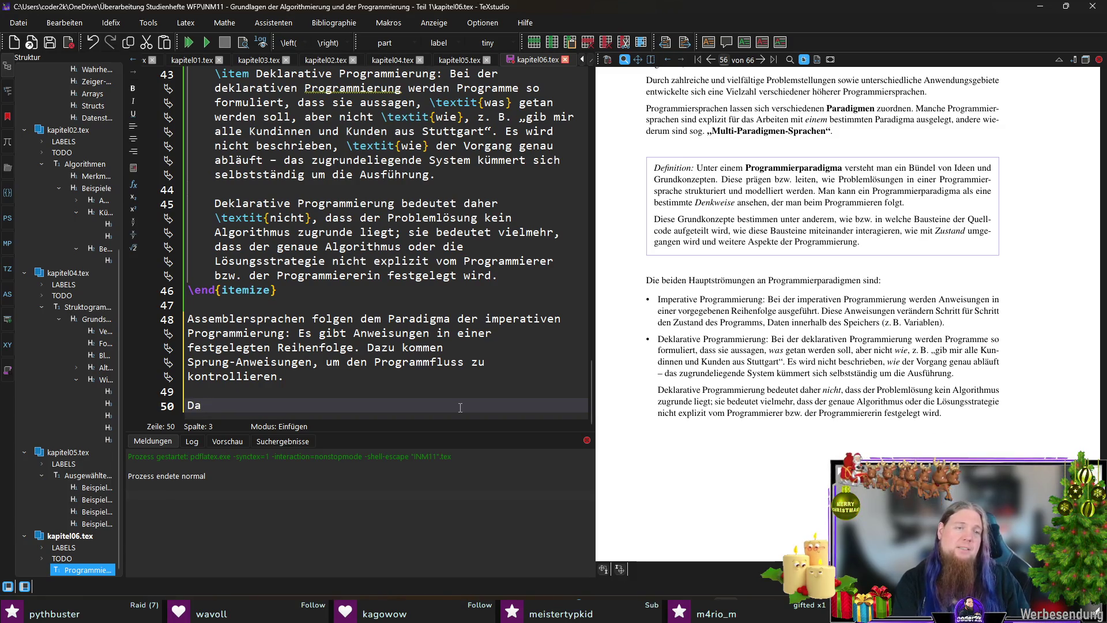
type("Sprunganweisungen")
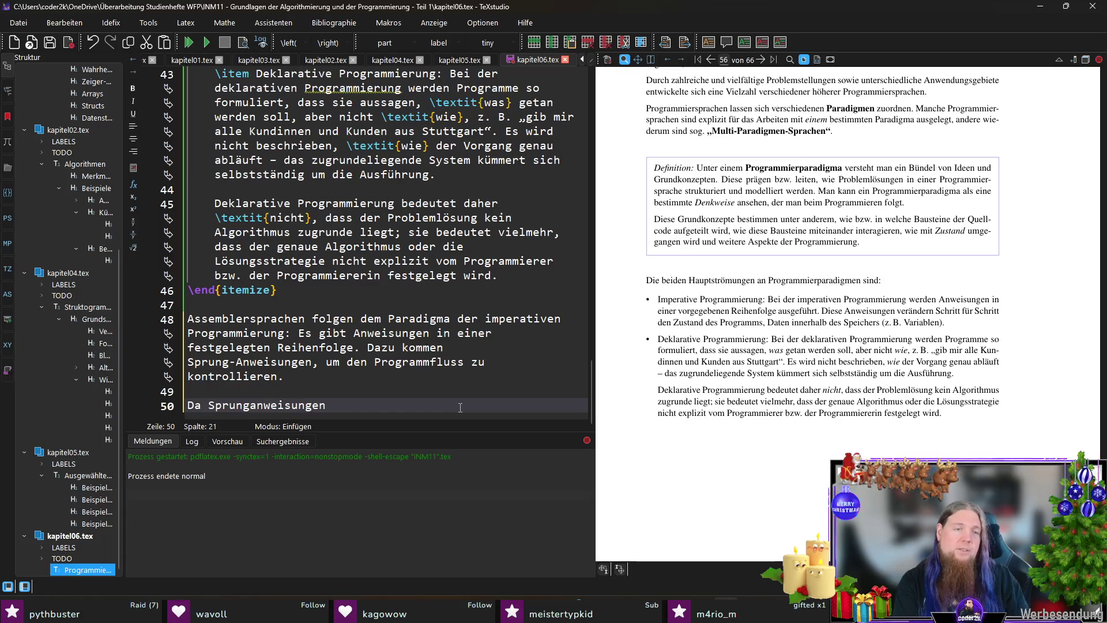
type(" schnell zu un")
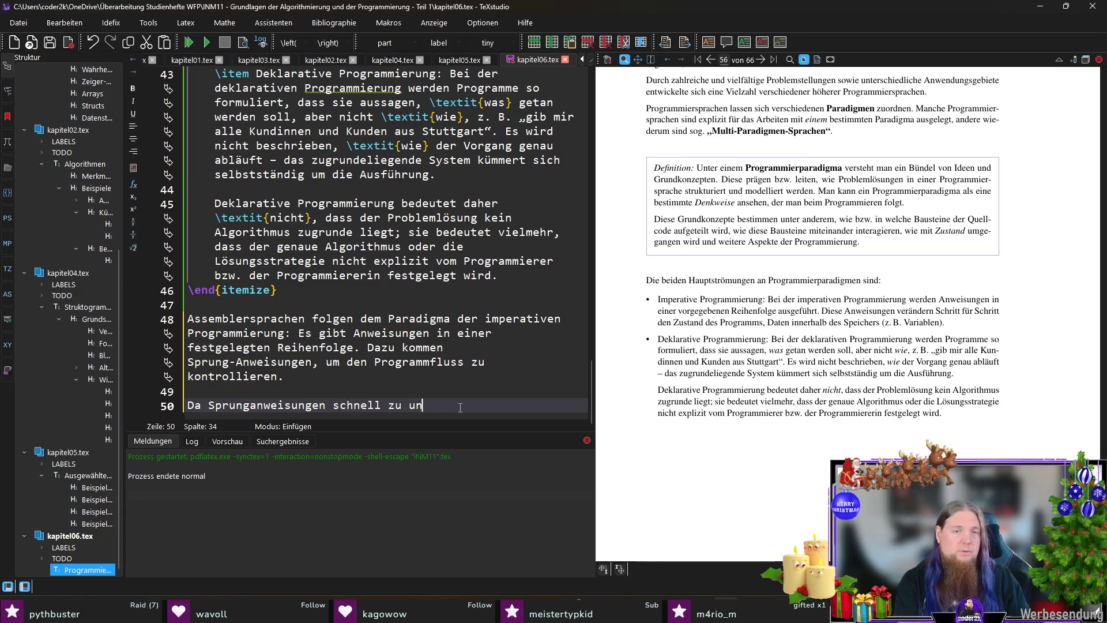
type("übersichtlichen Progr")
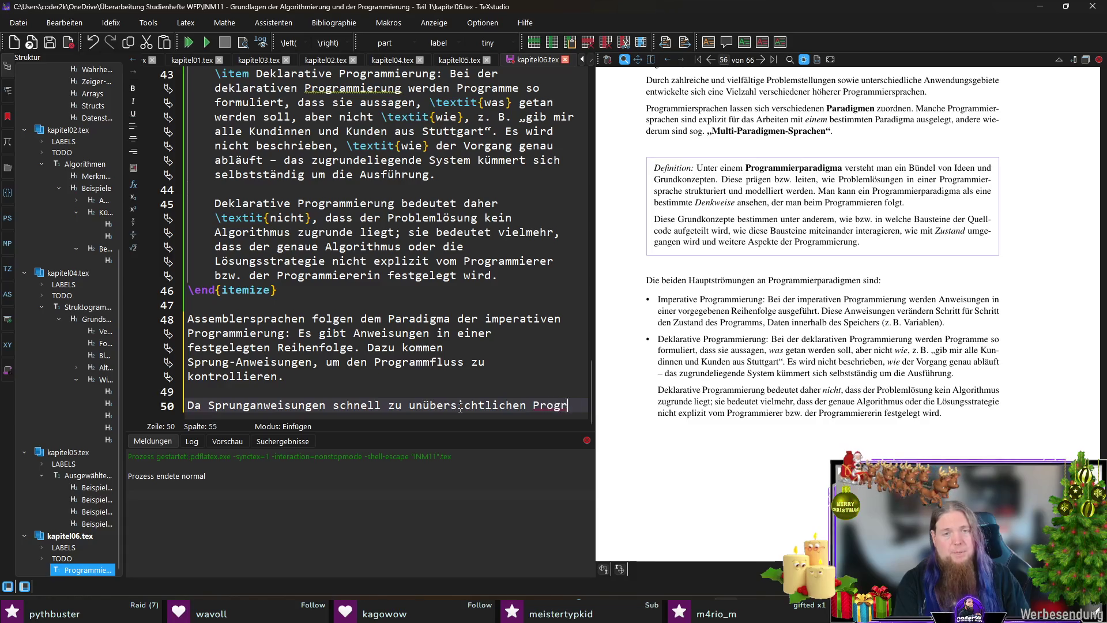
type("ammen führen können,")
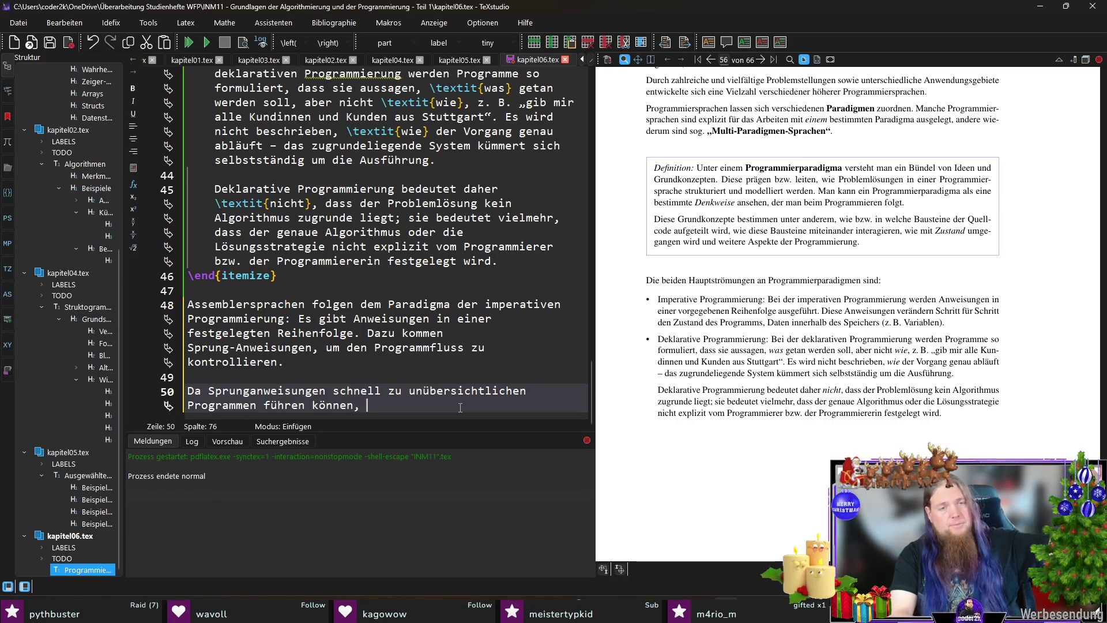
type("wurden ")
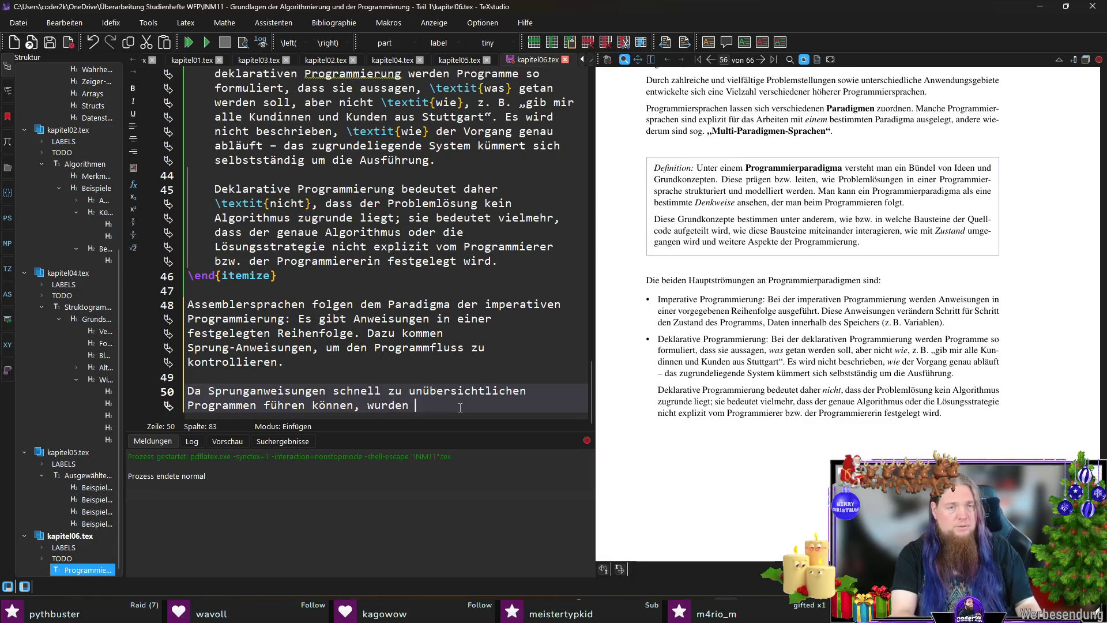
type("sog. „Kontroll")
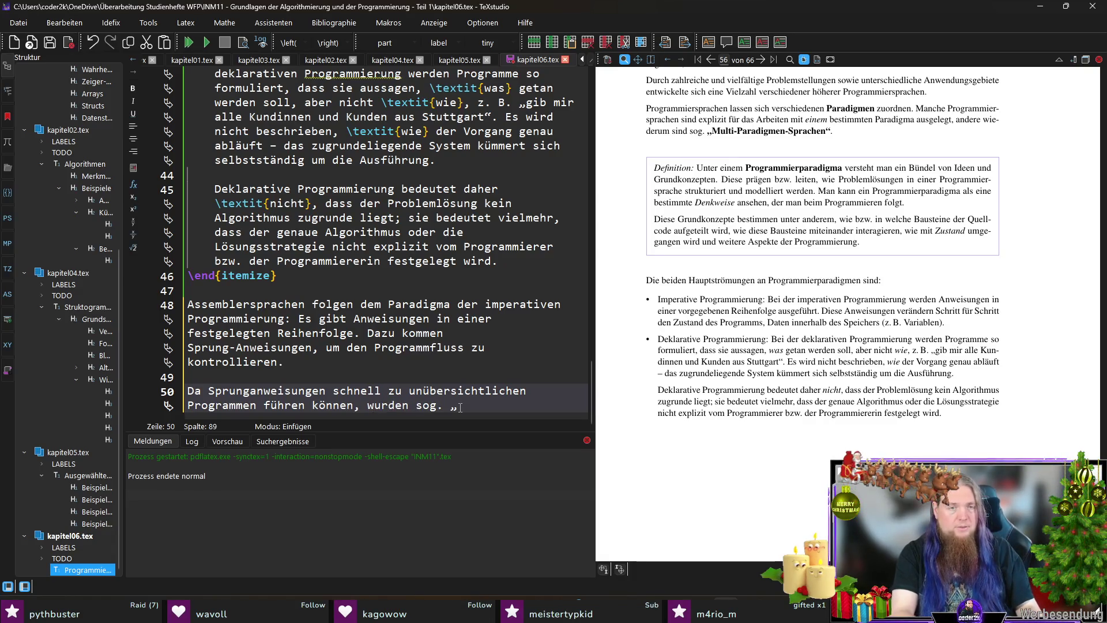
type("strukturen")
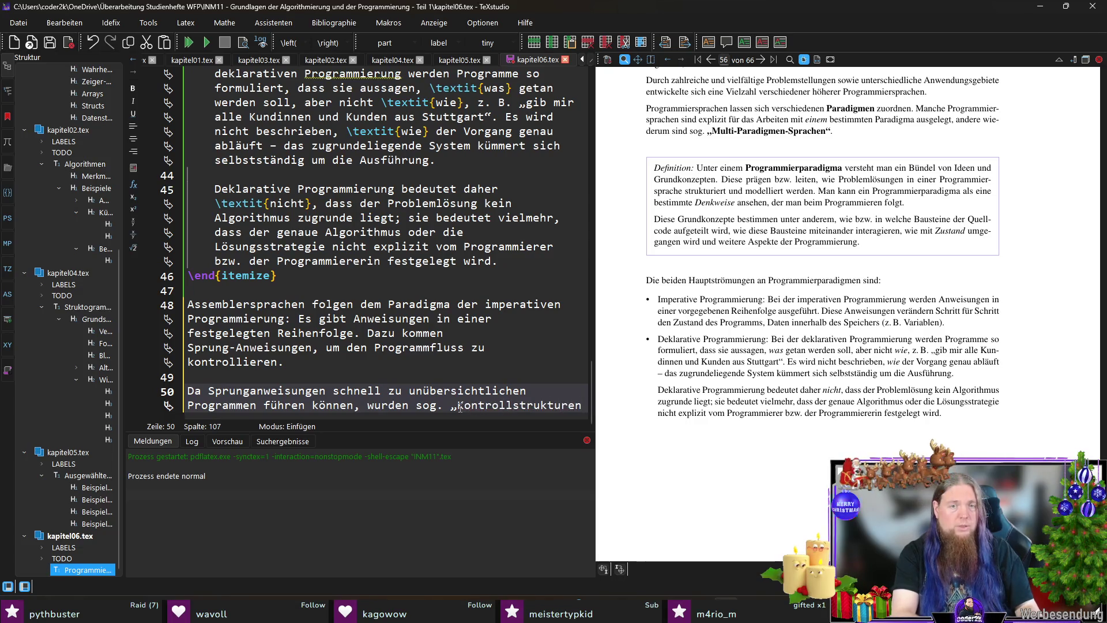
type("“ entwickelt (z")
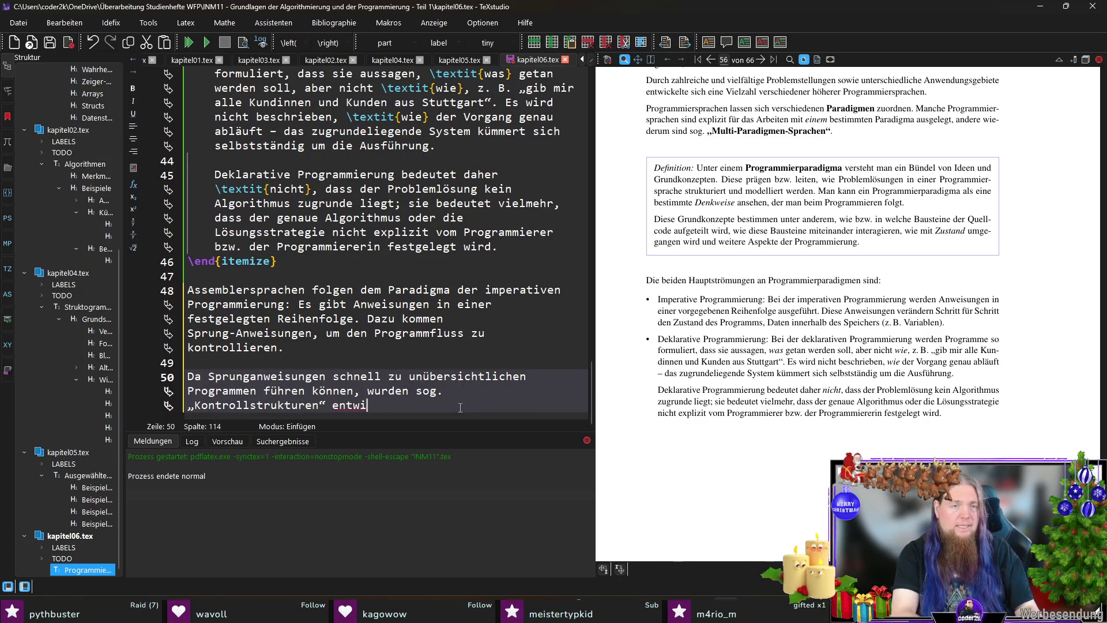
type(". B.")
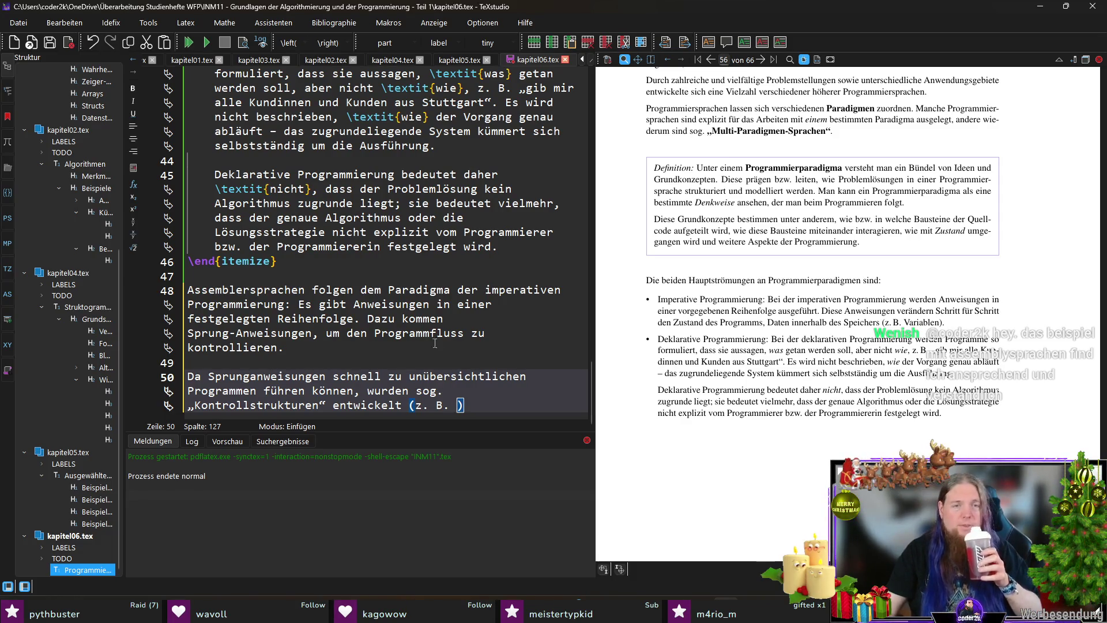
Step: Magnify the ARM assembler code listing in the PDF preview to check it
scroll(815, 354, "up", 10)
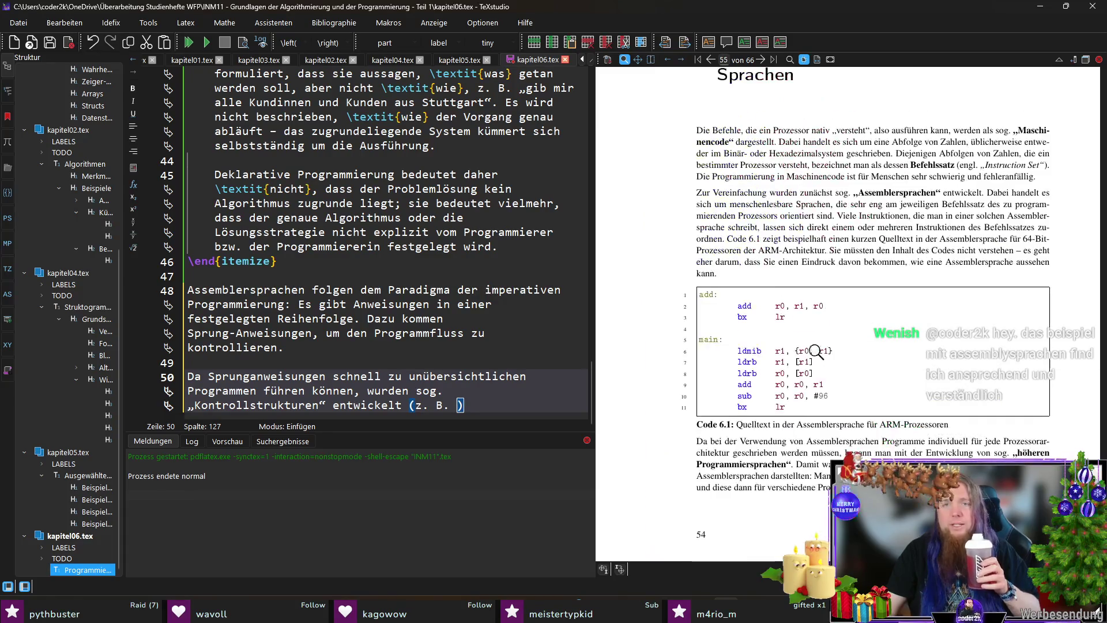
mouse_move(755, 346)
left_mouse_down()
mouse_move(750, 326)
mouse_move(718, 311)
mouse_move(779, 375)
left_mouse_up()
scroll(865, 356, "down", 10)
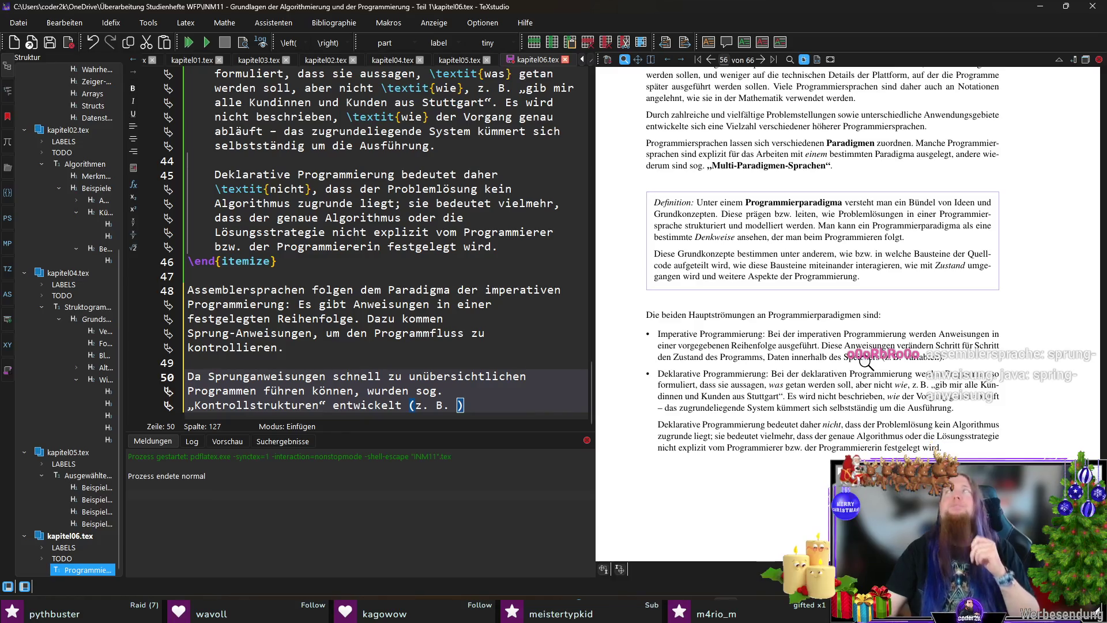
Step: Save kapitel06.tex at the end of line 50 and switch to kapitel01.tex
left_click(488, 405)
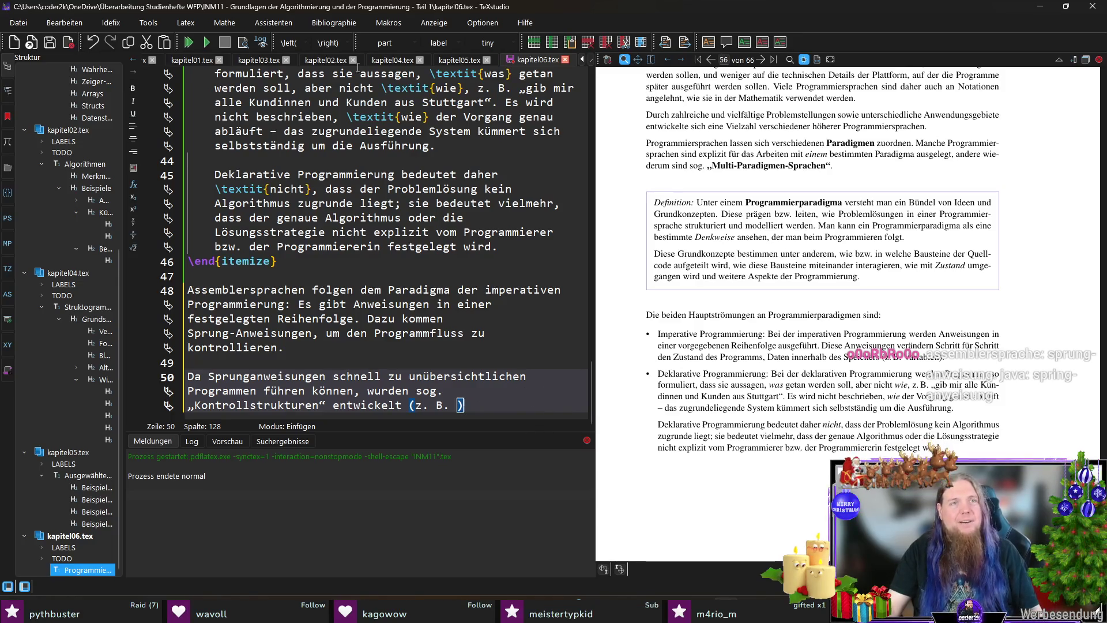
key("ctrl+s")
left_click(201, 60)
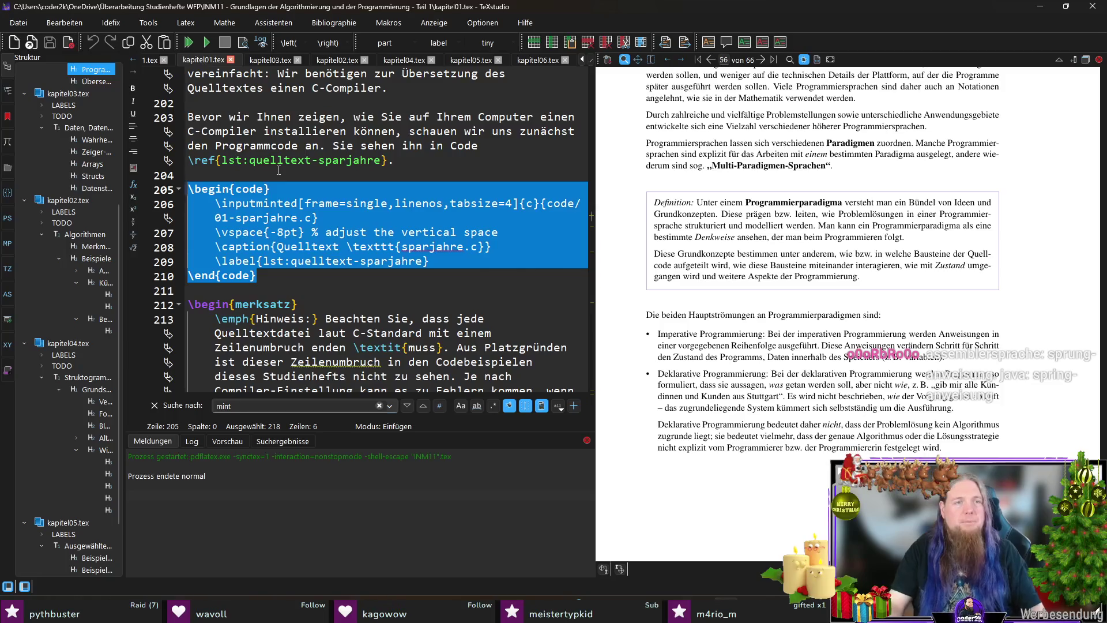
Step: Search the file for 'mint' to locate the \mintinline usages
key("ctrl+f")
type("mintl")
key("BackSpace")
key("BackSpace")
key("BackSpace")
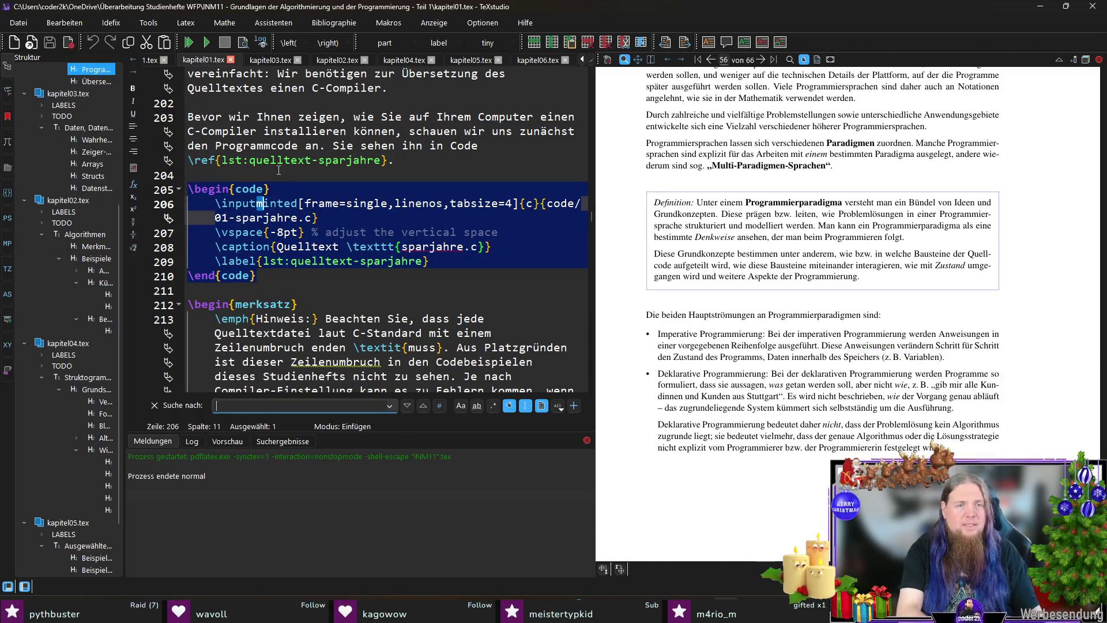
type("i")
key("Escape")
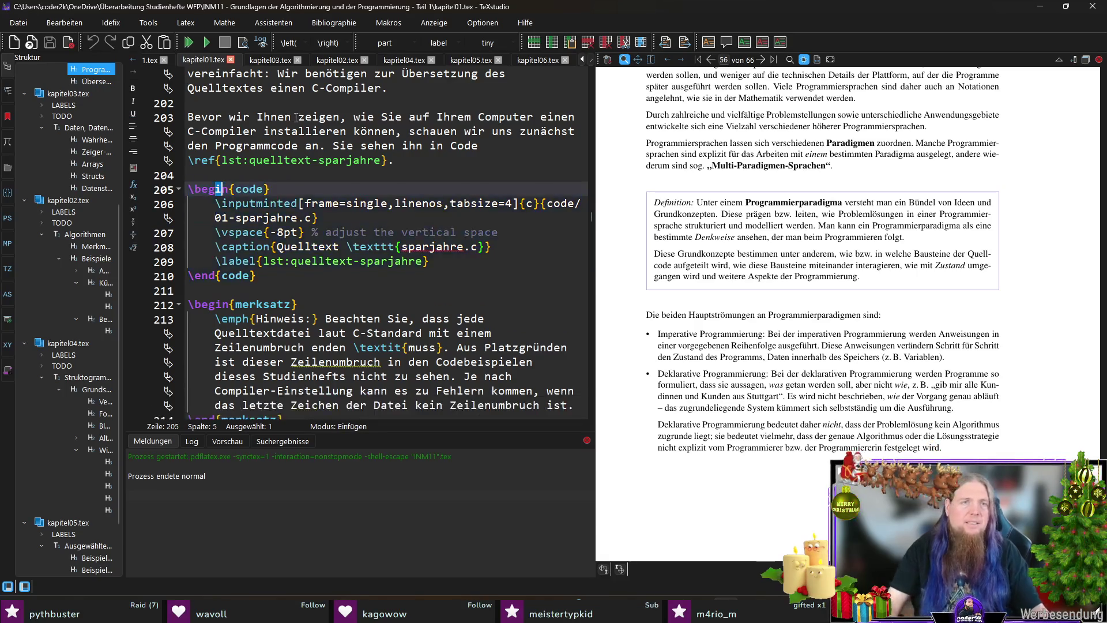
Step: Copy the \mintinline{cpp}|min| snippet from kapitel02.tex and return to kapitel06.tex
left_click(335, 58)
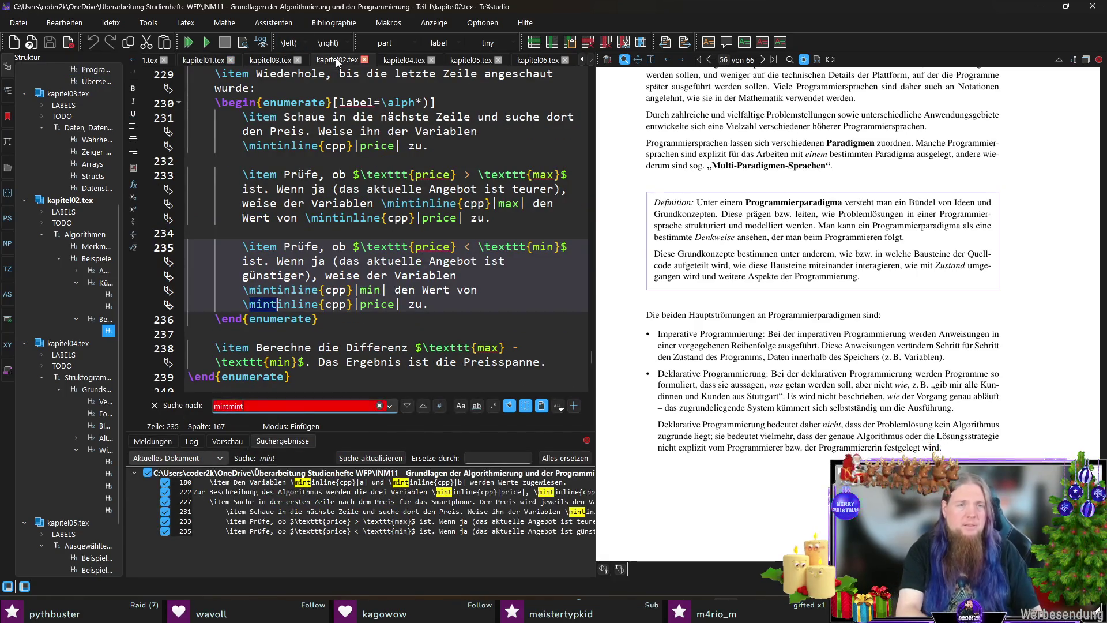
left_click_drag(244, 293, 391, 290)
left_click(470, 306)
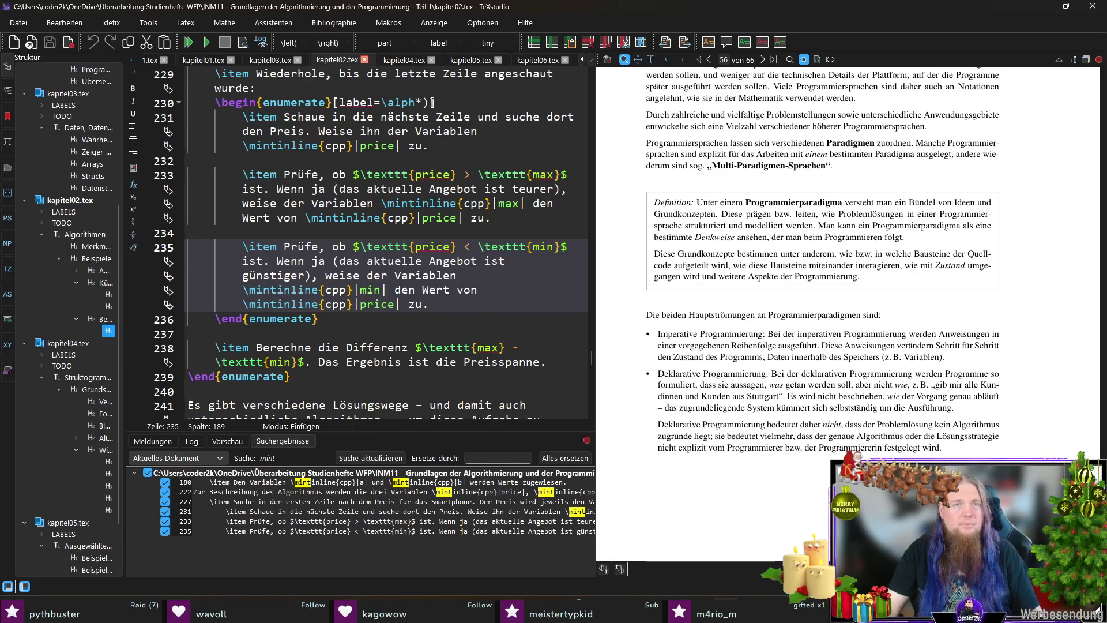
left_click(532, 60)
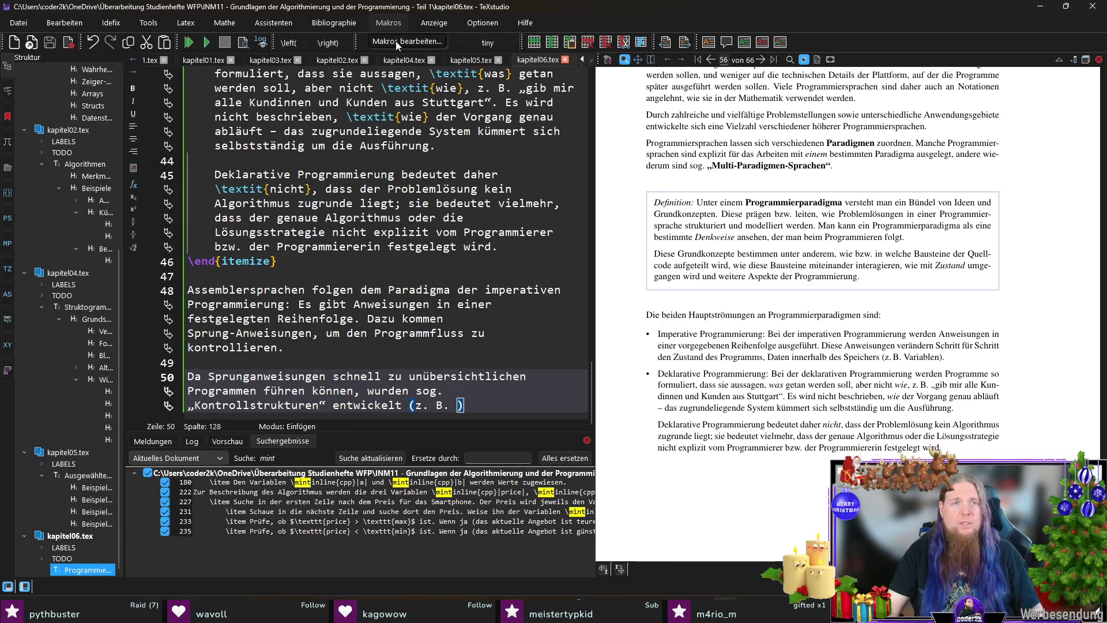
Step: In the macro editor, add a single new macro named 'Inline-Code'
left_click(396, 40)
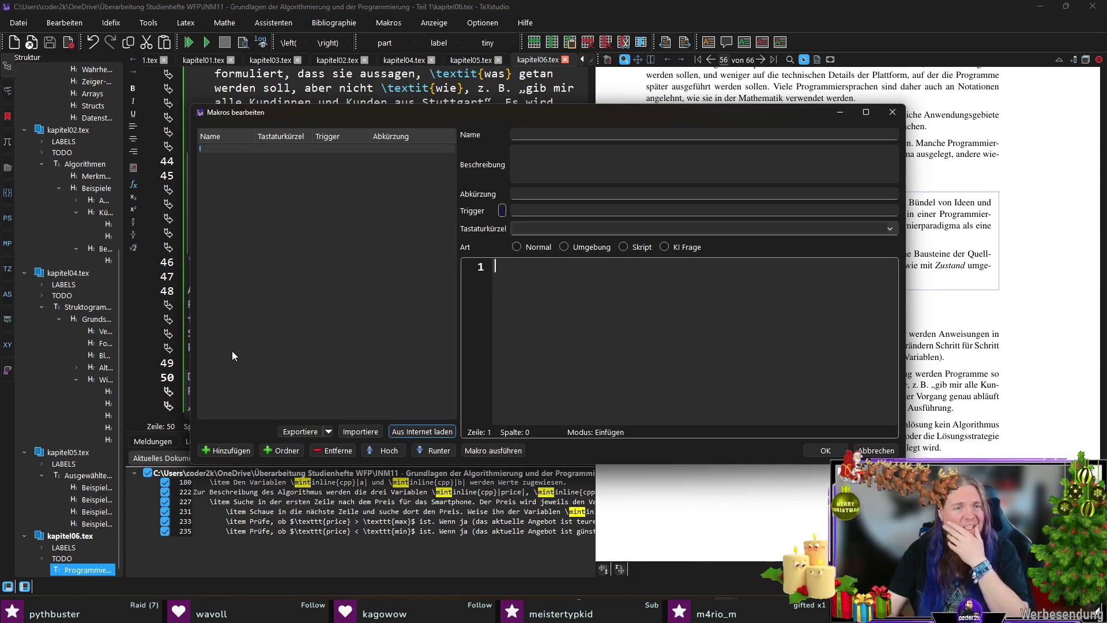
left_click(226, 450)
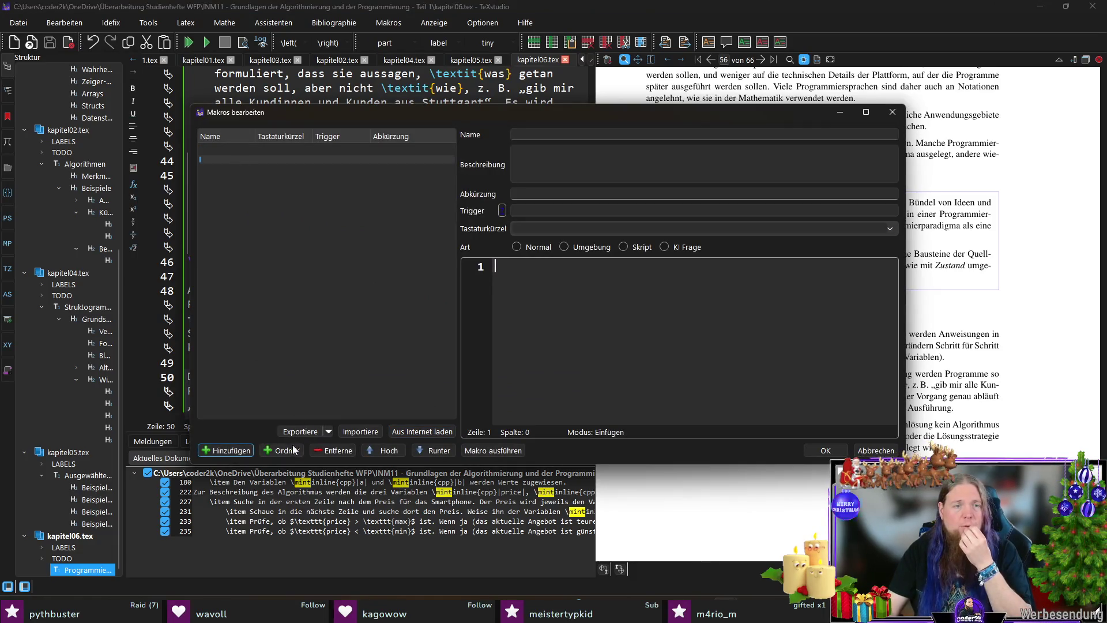
left_click(339, 450)
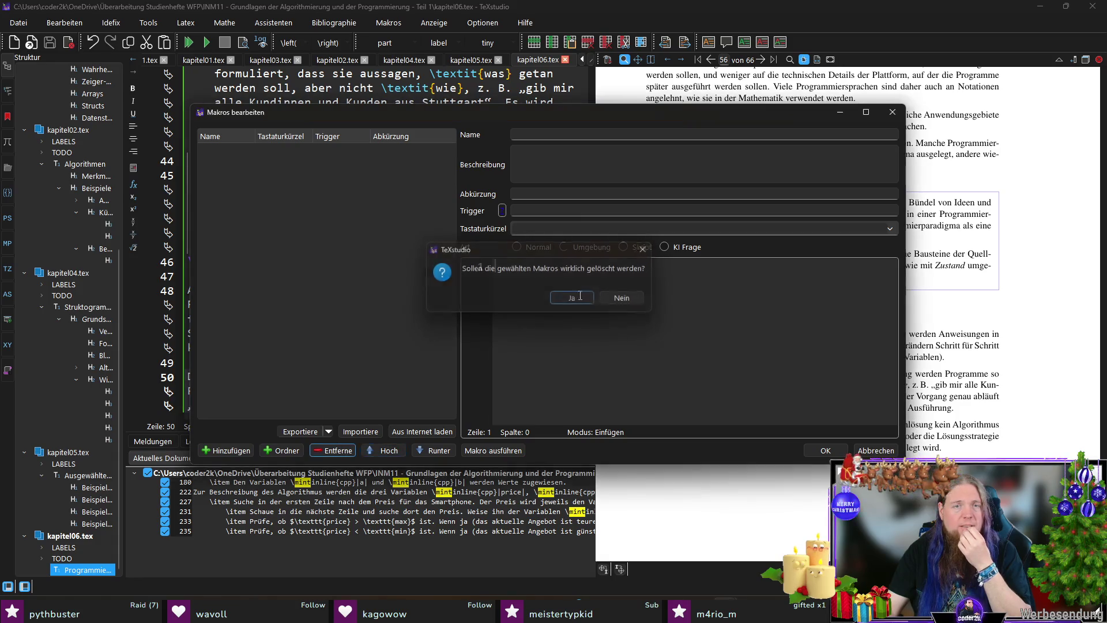
left_click(557, 294)
left_click(585, 134)
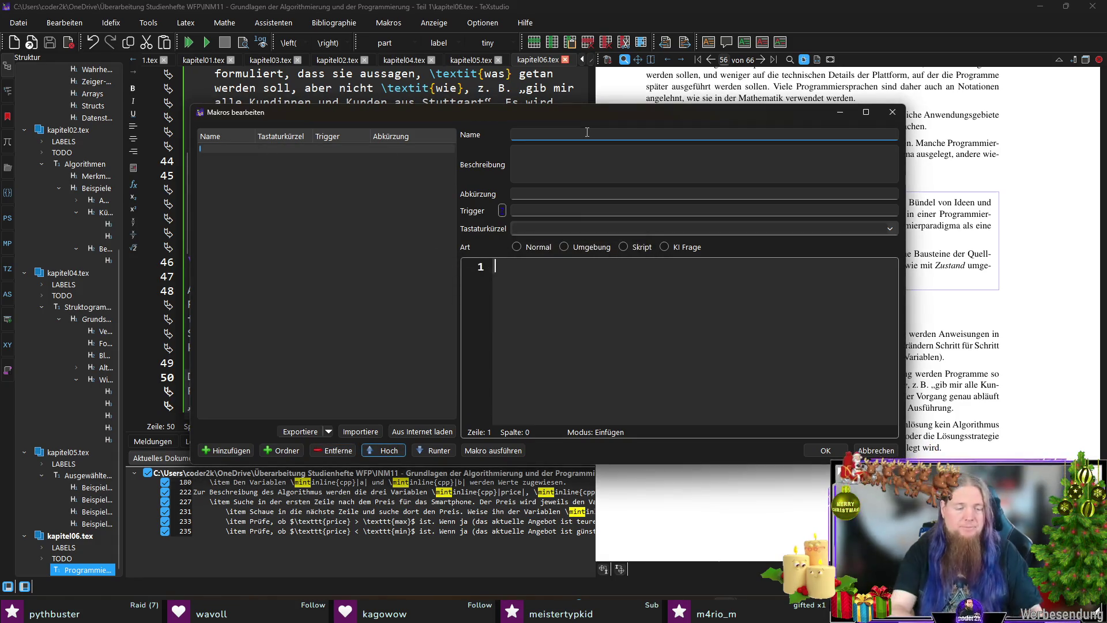
type("Inline-Code")
key("Tab")
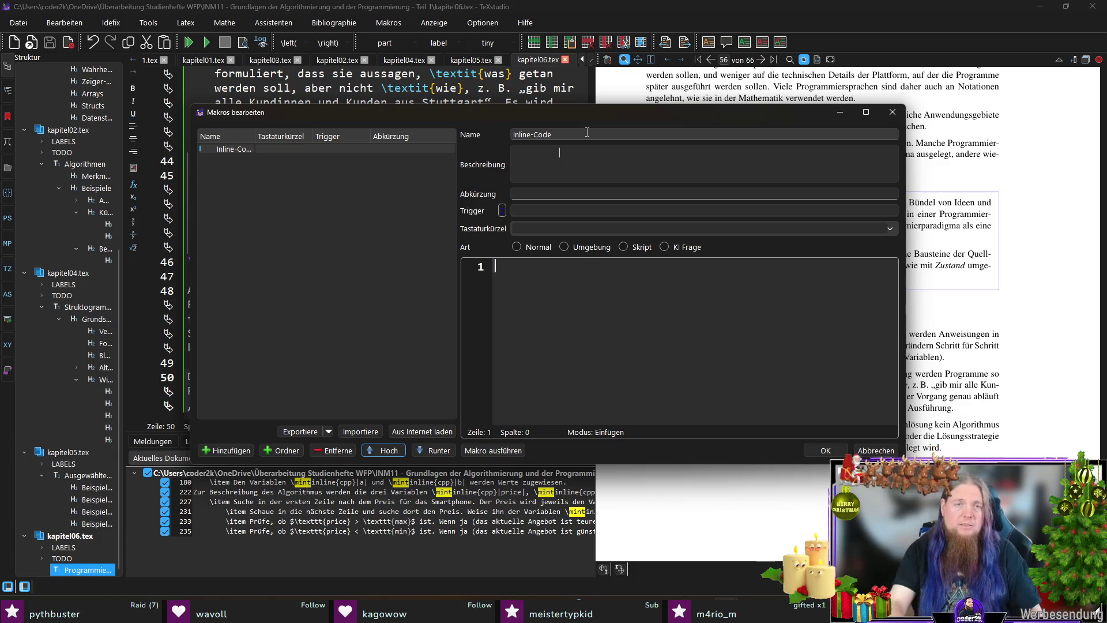
Step: Set the macro trigger to \code, clear the abbreviation, and paste \mintinline{cpp}|min| as its content
left_click(522, 196)
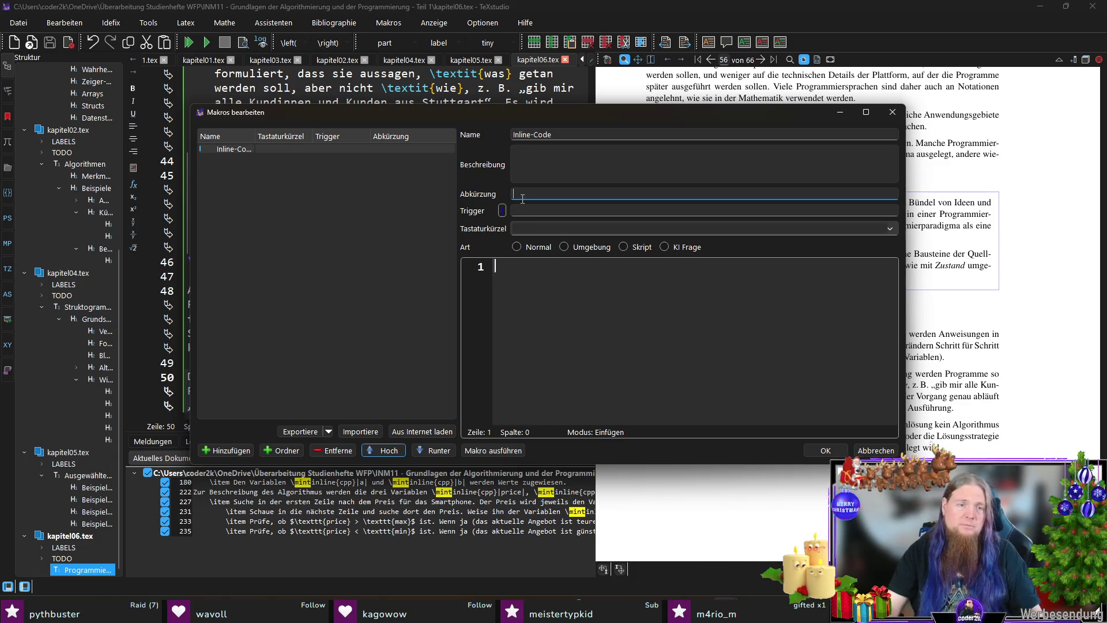
type("\\")
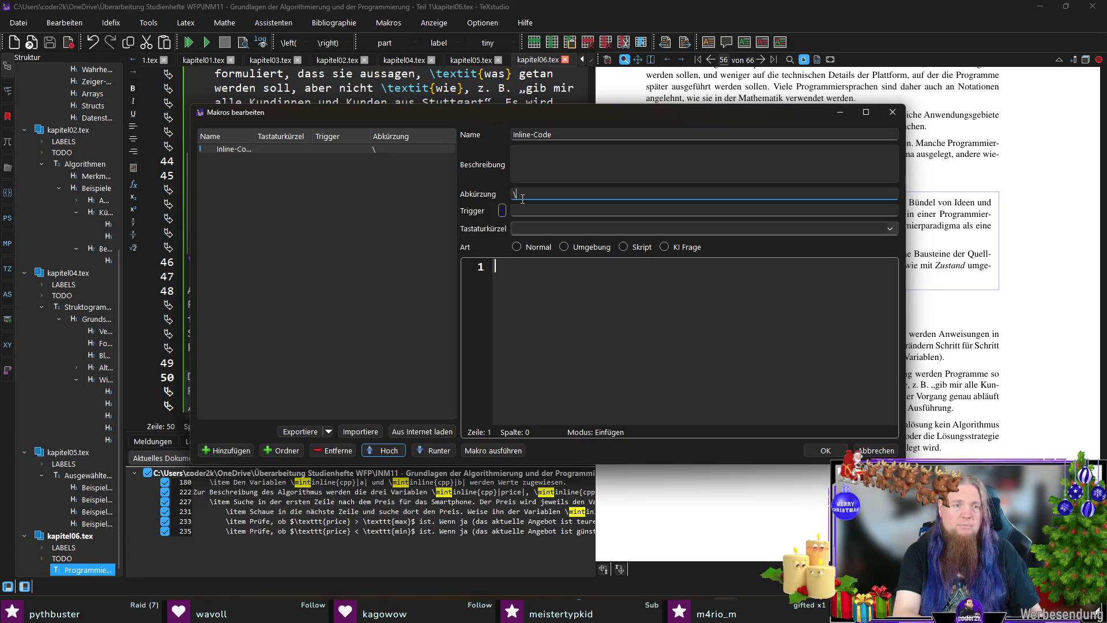
type("code")
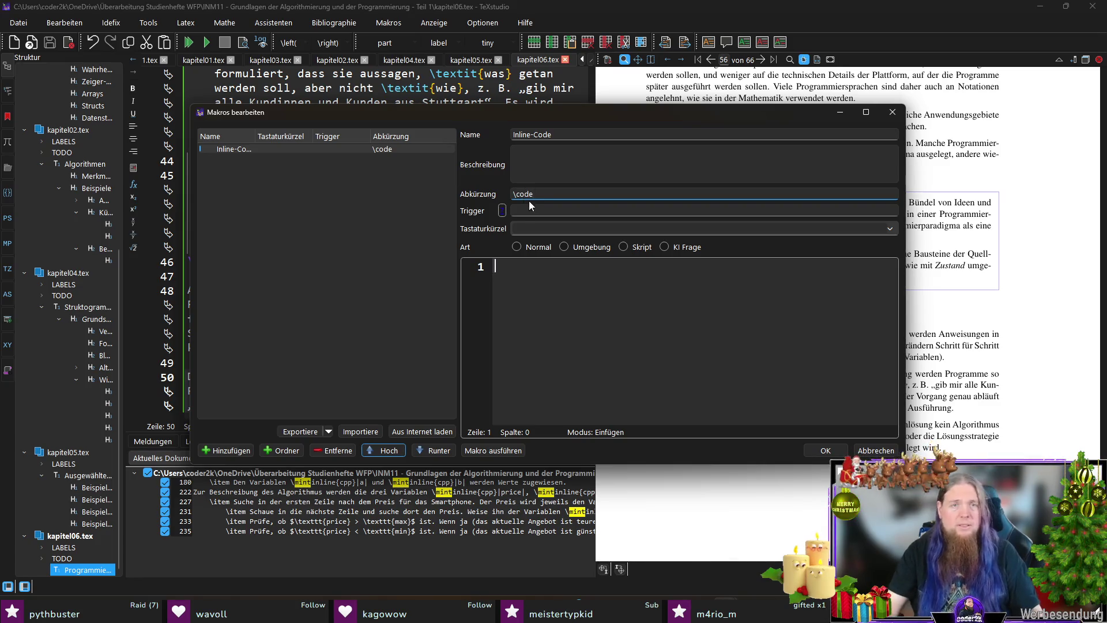
left_click(549, 209)
type("\\code")
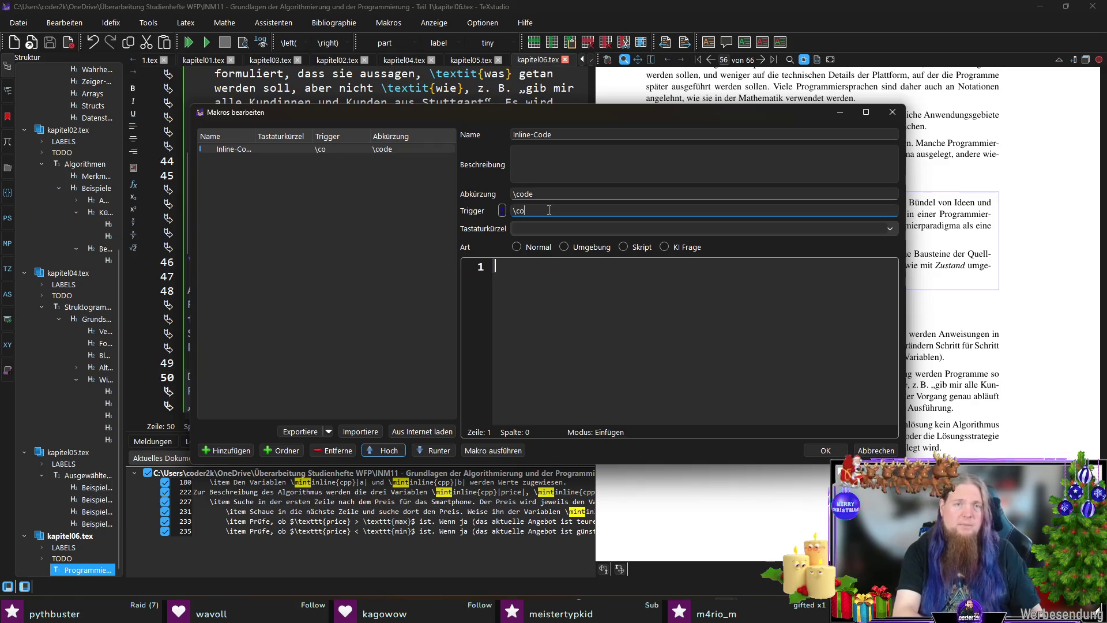
left_click(502, 210)
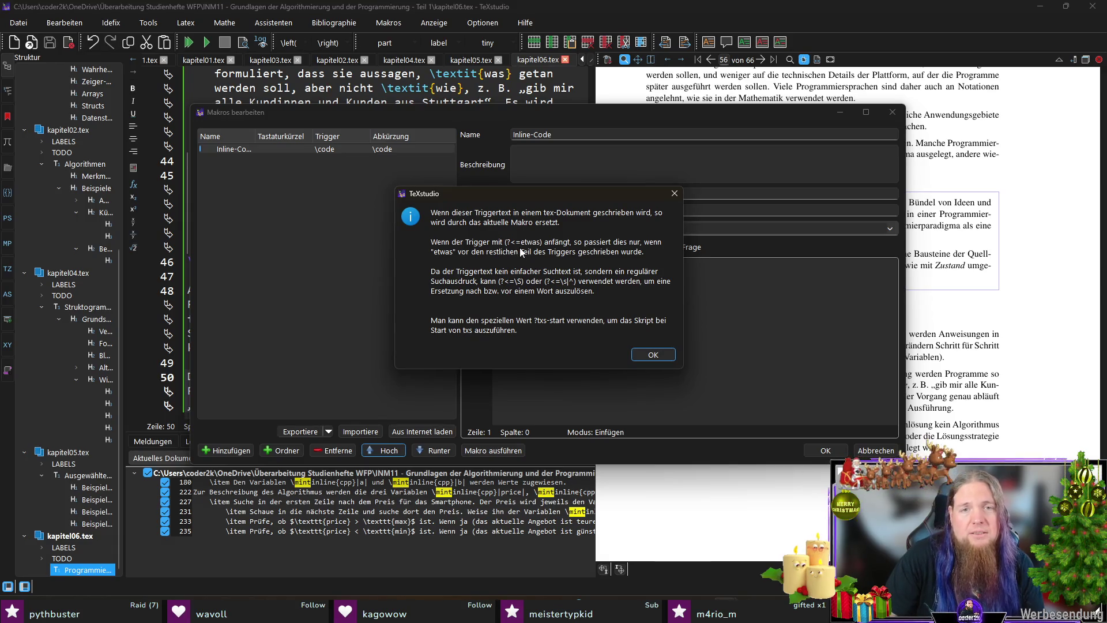
left_click(662, 354)
key("Delete")
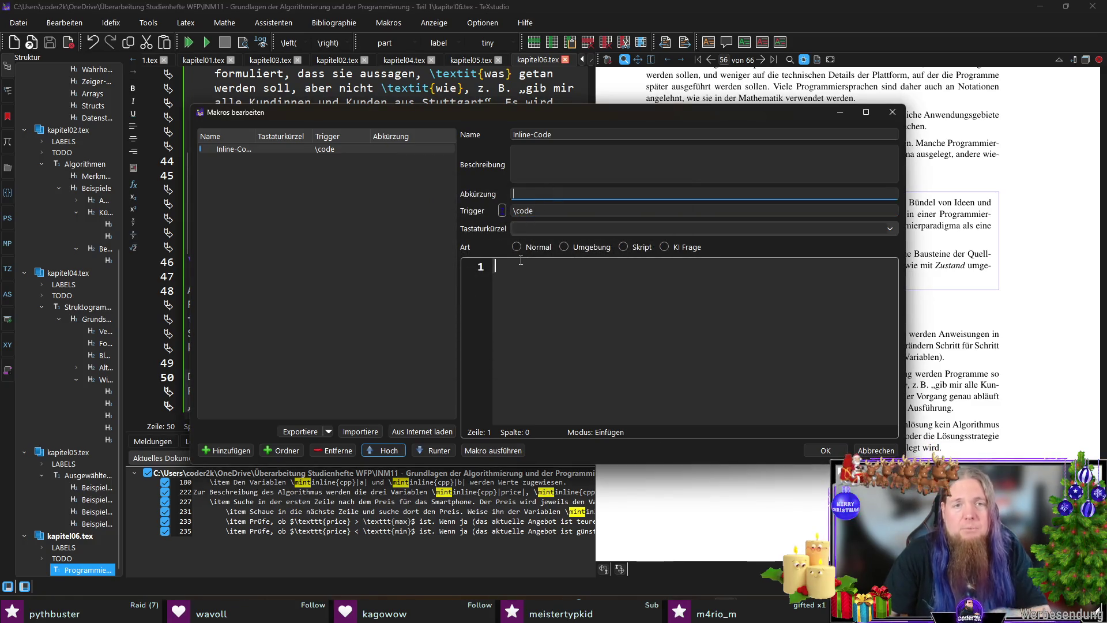
left_click(556, 293)
type("\\mintinline{cpp}|min|")
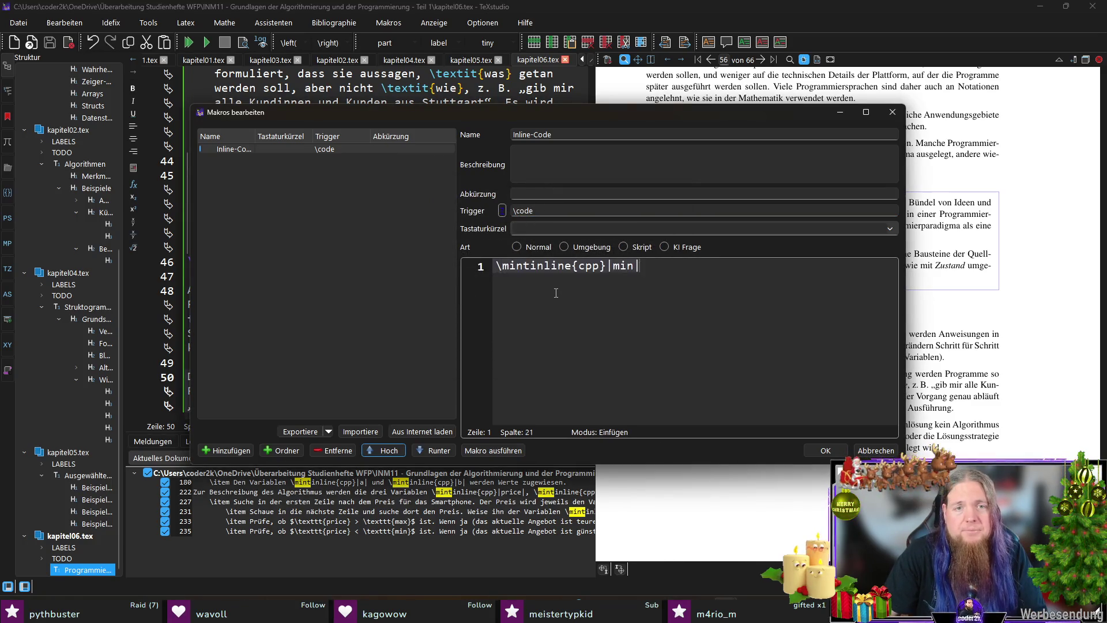
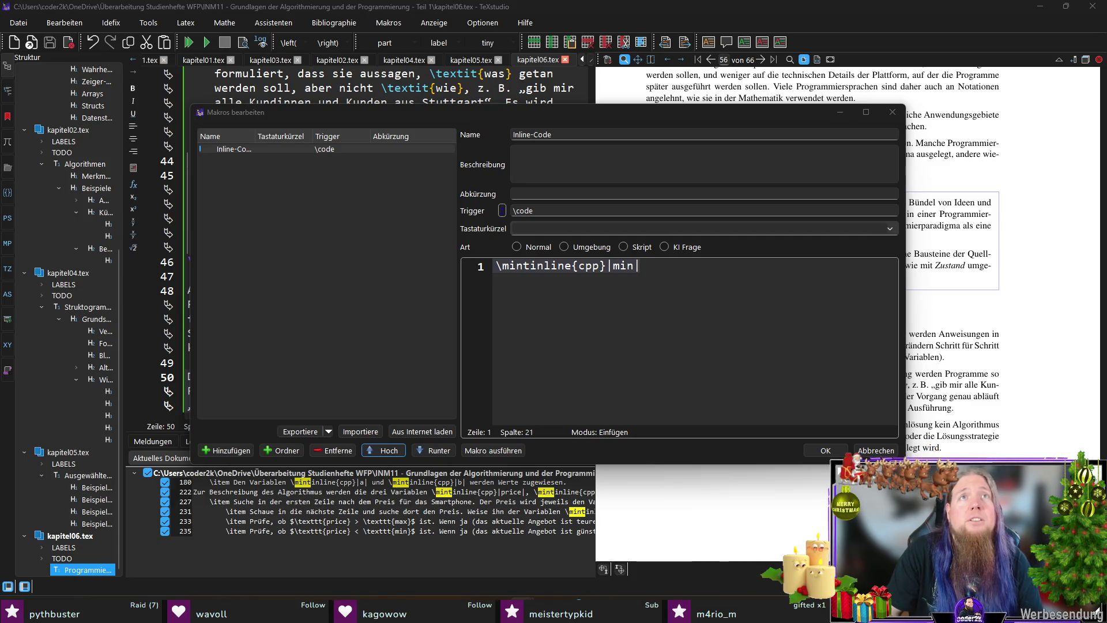
Step: Change the Inline-Code macro's 'min' placeholder to '%' so it inserts \mintinline{cpp}|%|
double_click(632, 279)
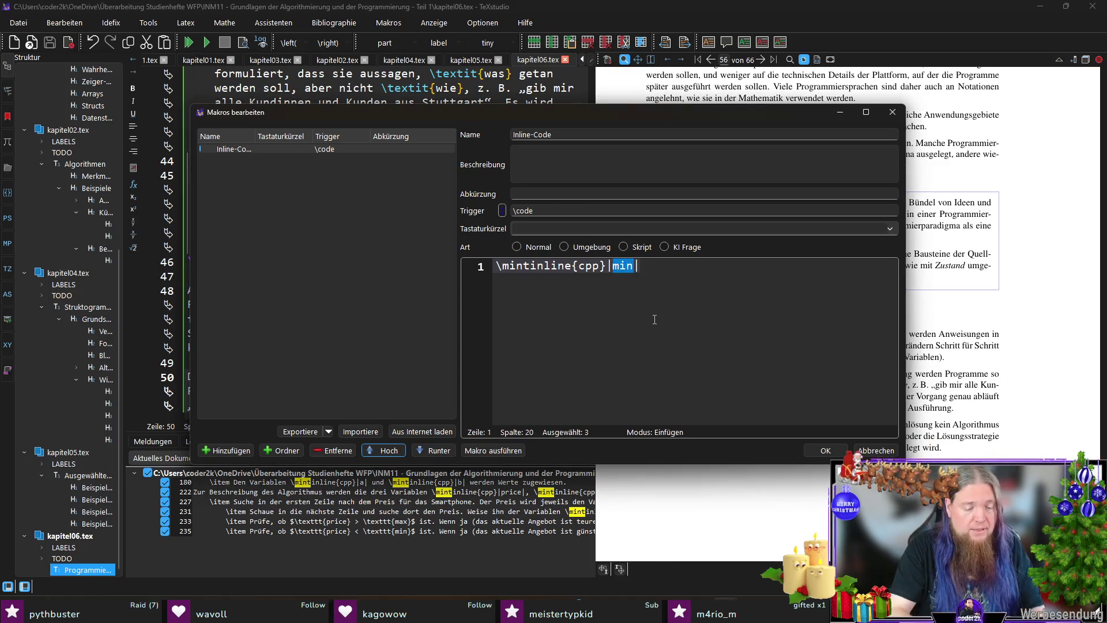
type("%|")
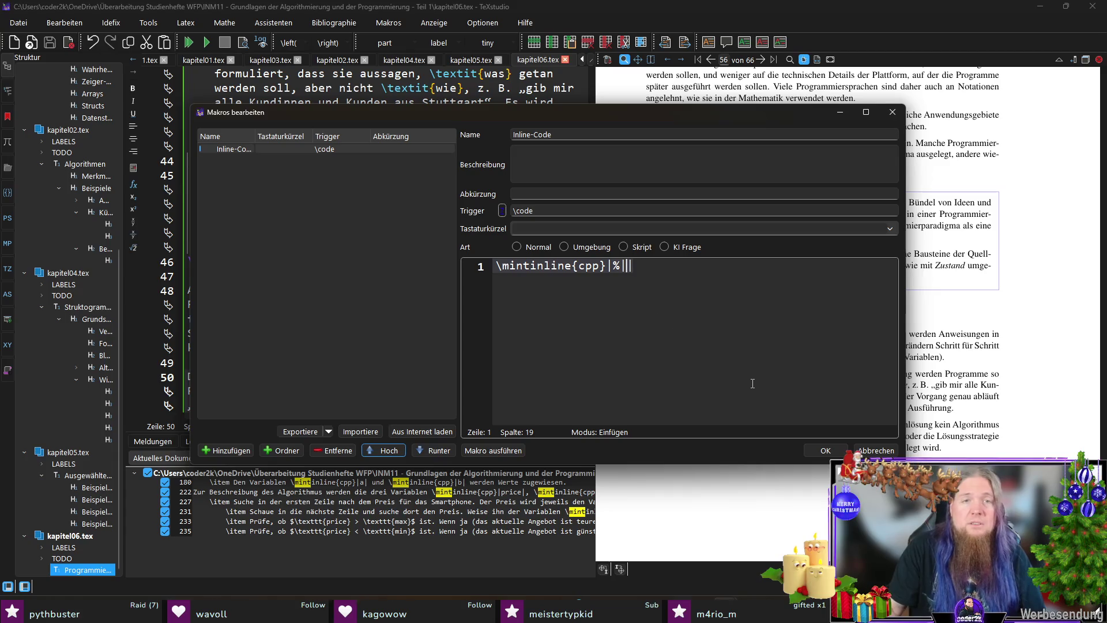
left_click(837, 450)
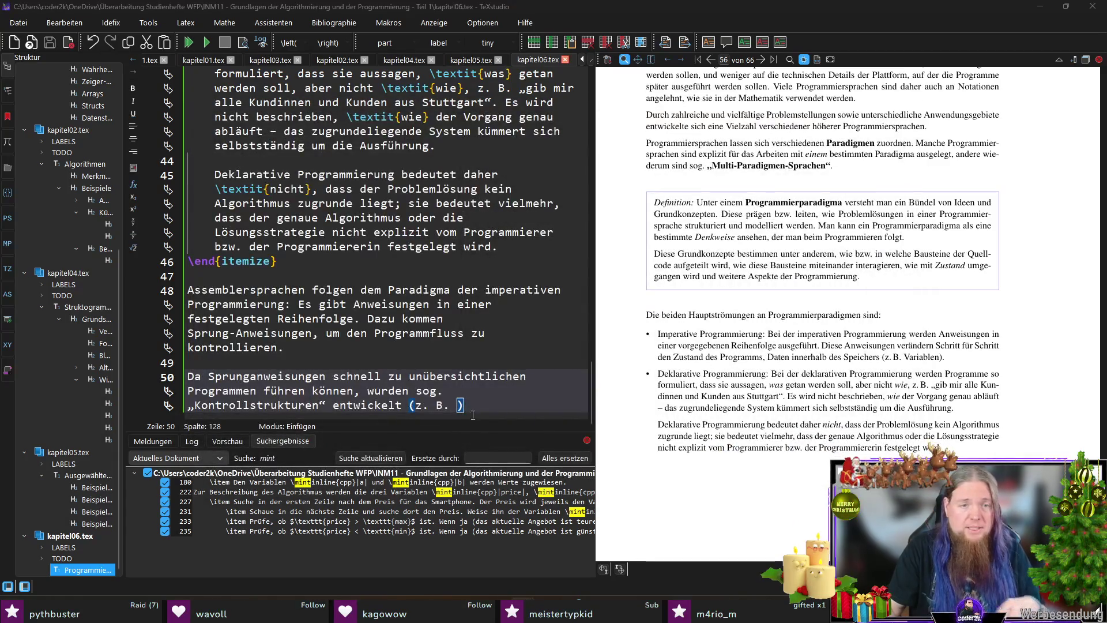
Step: Test \code in the chapter, then delete the unexpanded text
type("\\code")
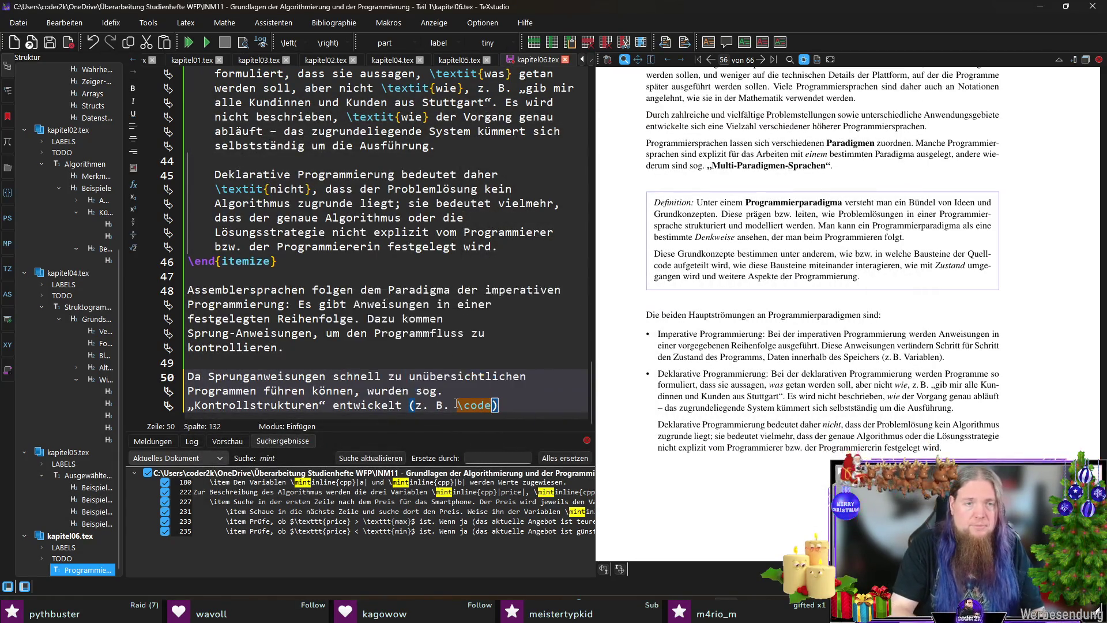
key("BackSpace")
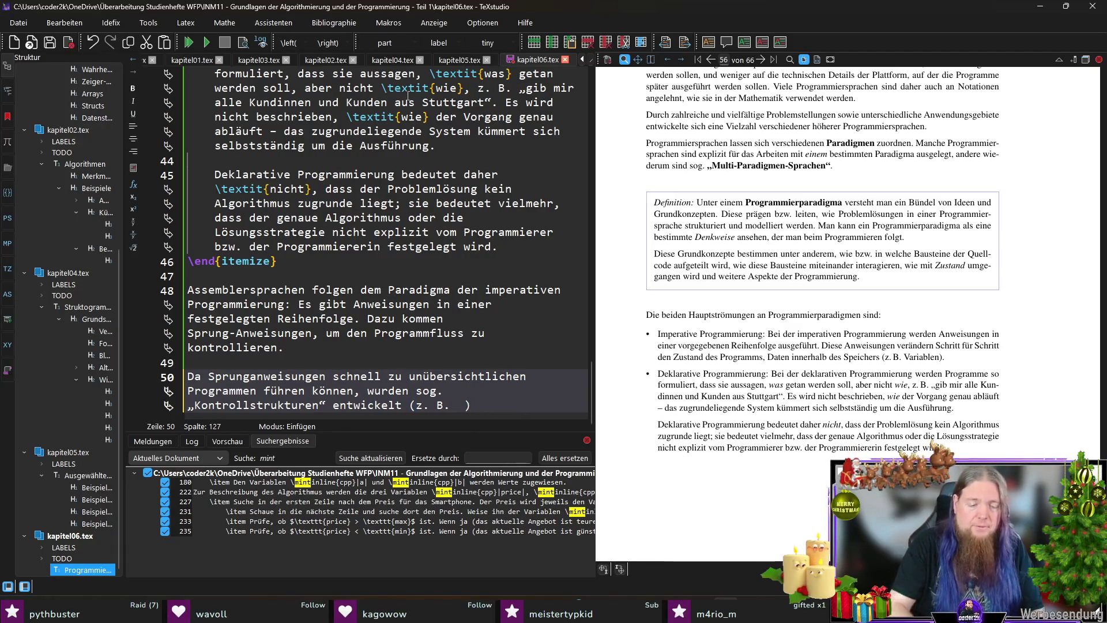
type("\\")
key("BackSpace")
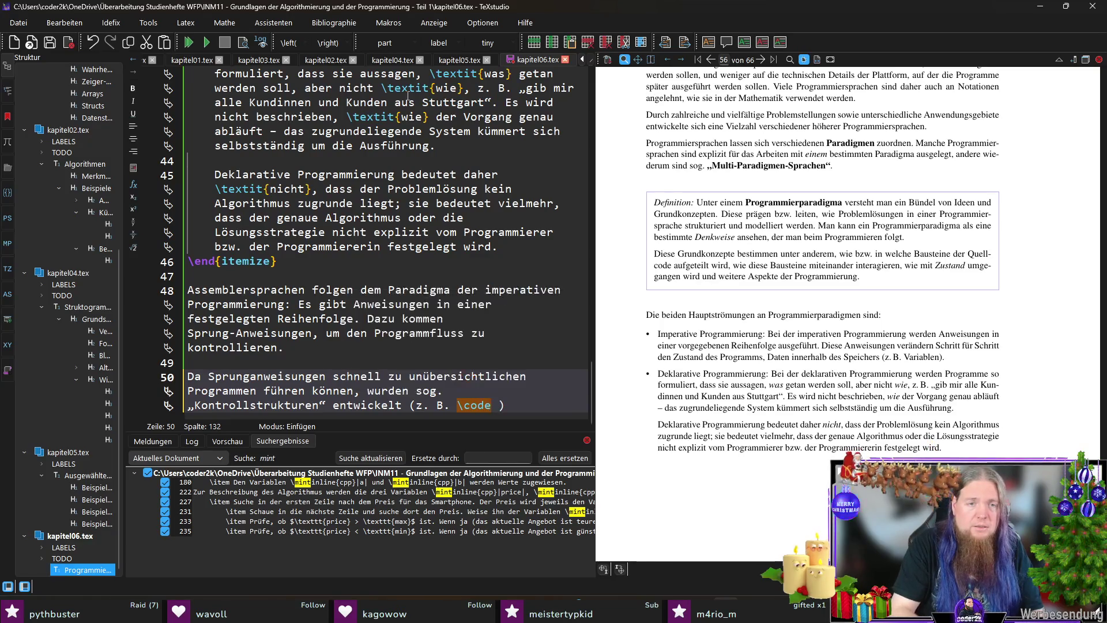
Step: Give the Inline-Code macro the abbreviation \code
left_click(389, 24)
left_click(406, 57)
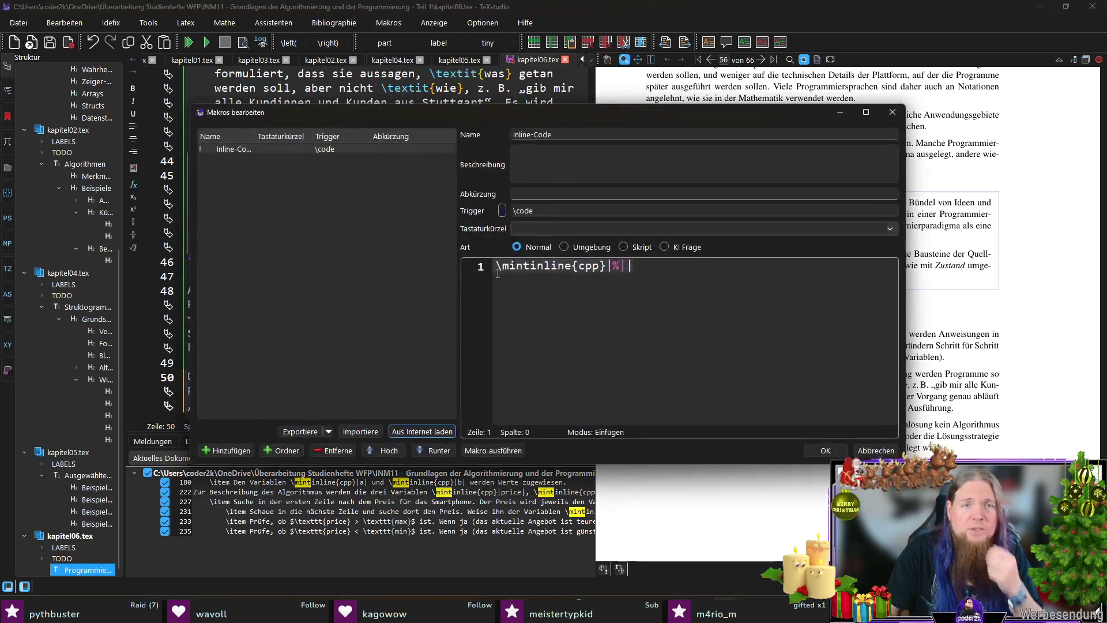
left_click_drag(533, 210, 485, 210)
key("ctrl+c")
left_click(562, 195)
key("ctrl+v")
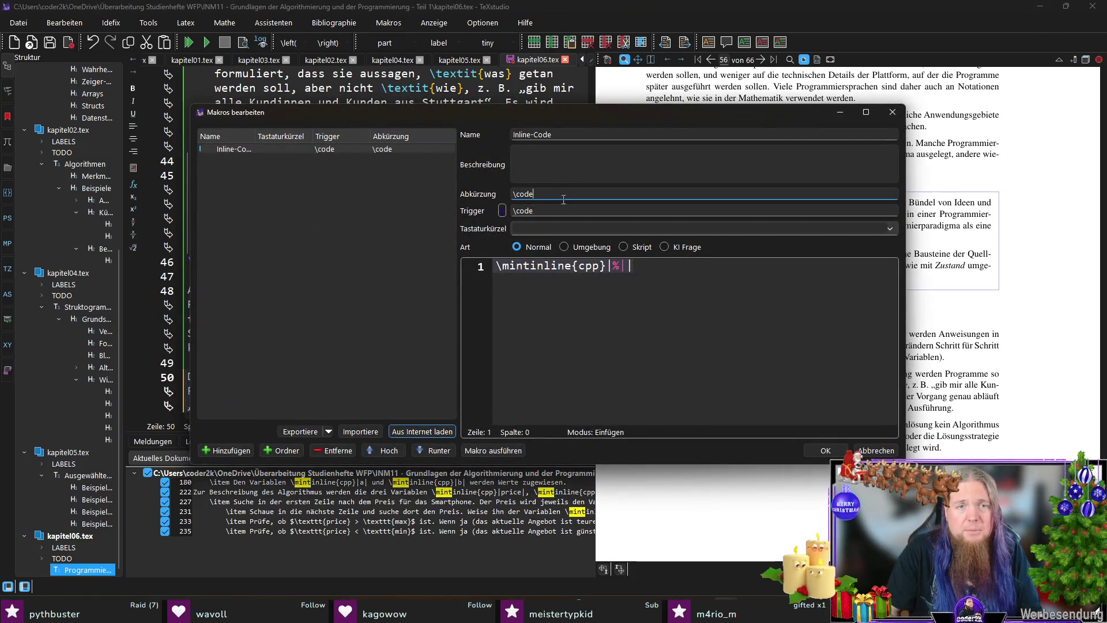
left_click(826, 450)
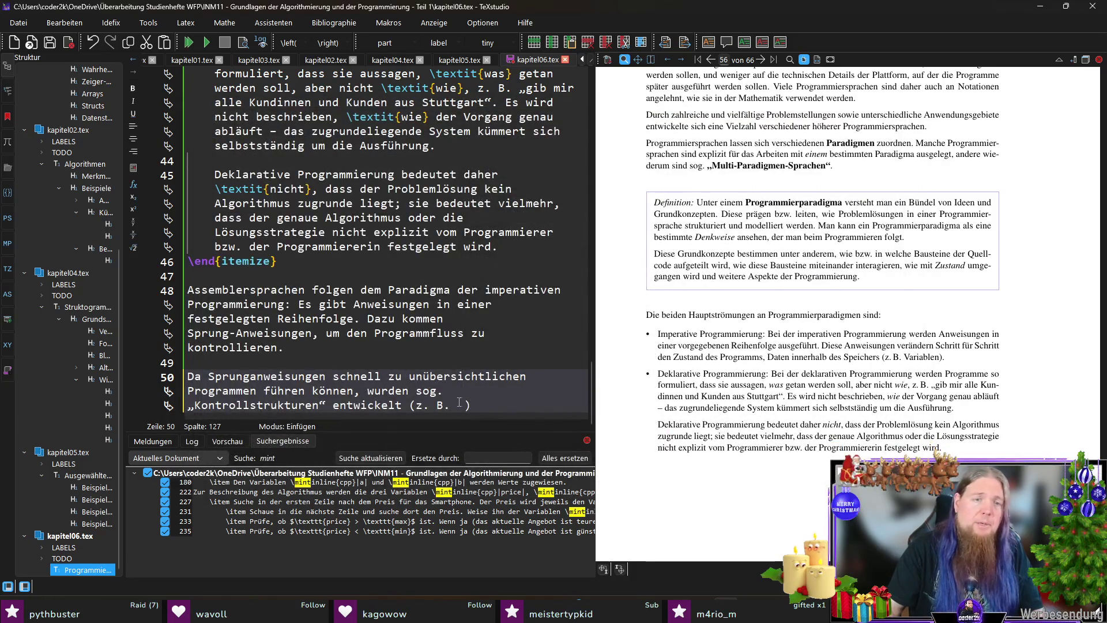
Step: Write \mintinline{cpp}|if|-Anweisungen in der Sprache C, then 'Wenn eine Programmiersprache solche Kontrollstrukturen'
type("\\code")
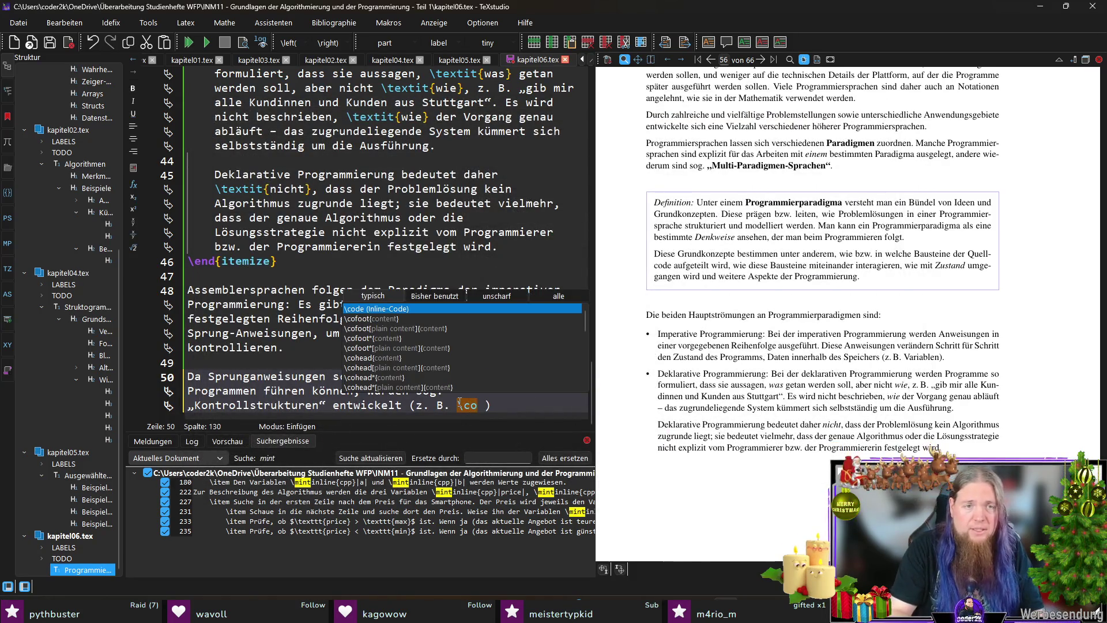
key("Return")
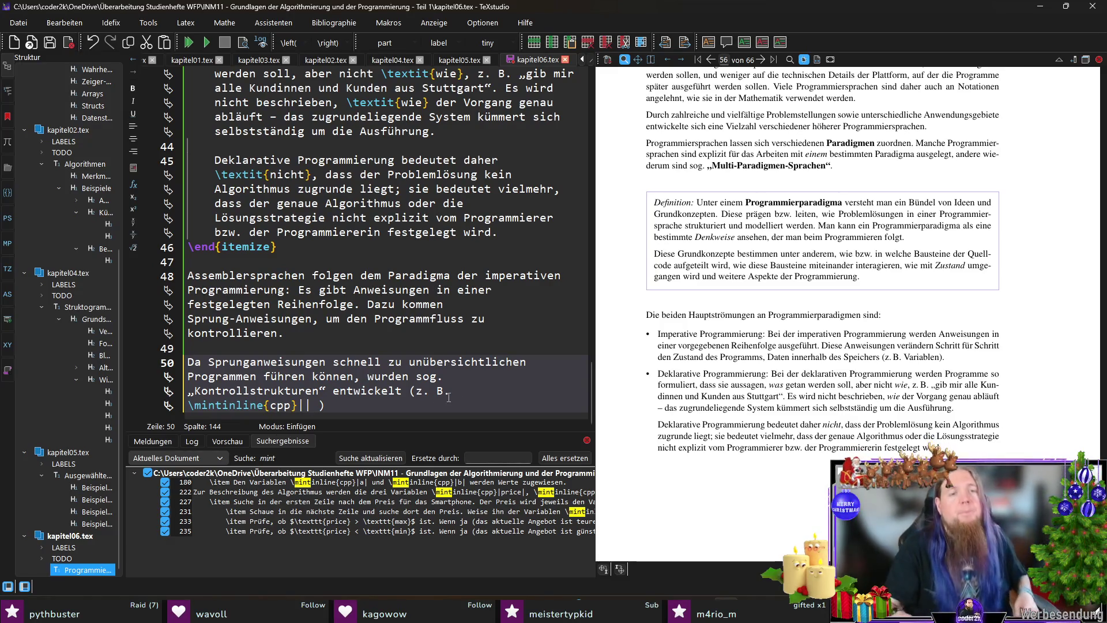
key("Delete")
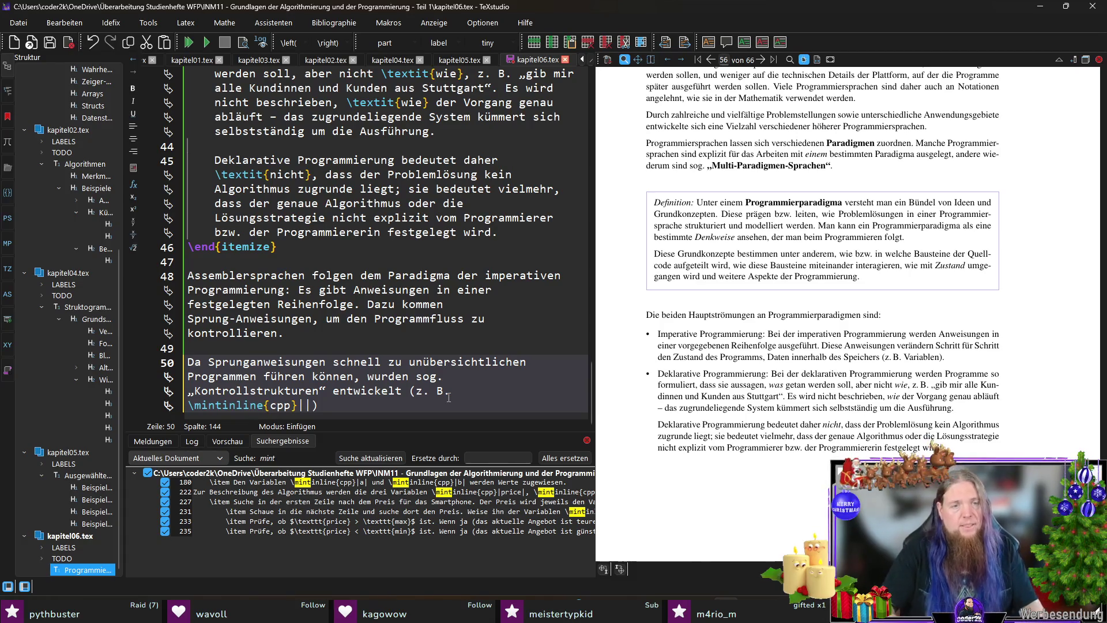
type("if")
key("Right")
type("-Anweisungen in der Sprache C")
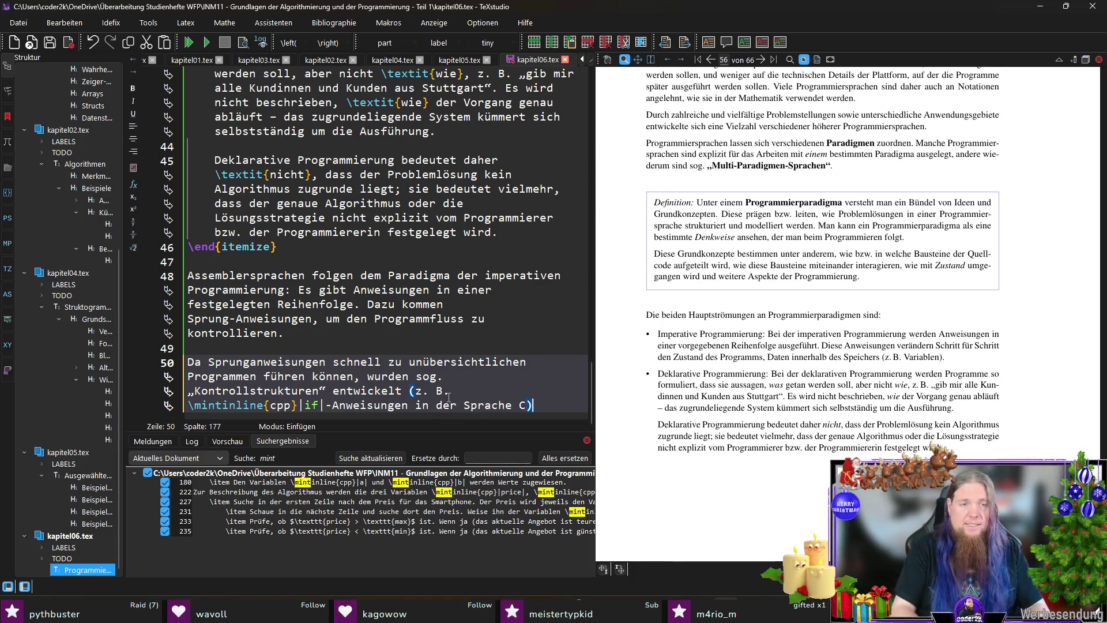
key("Right")
type(".")
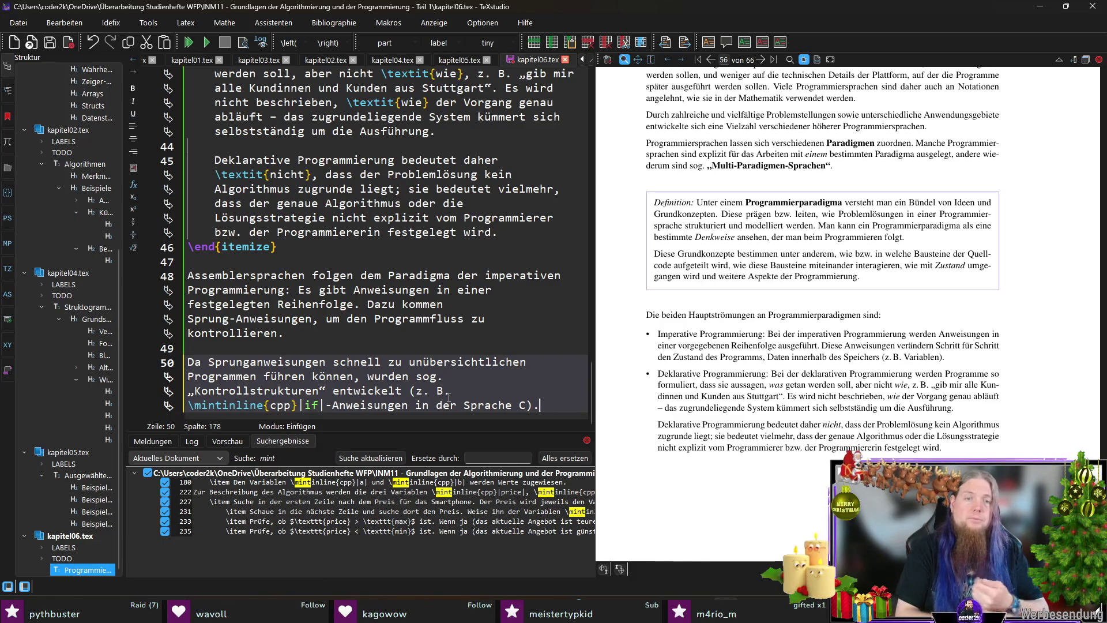
type(" Wenn eine Programmiersprac")
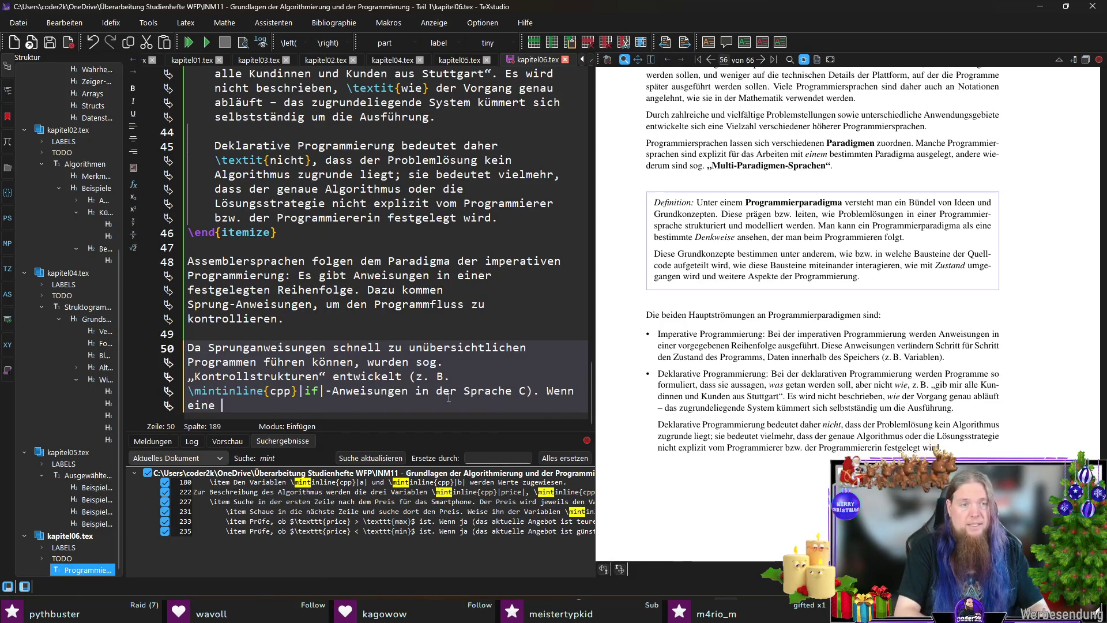
type("he")
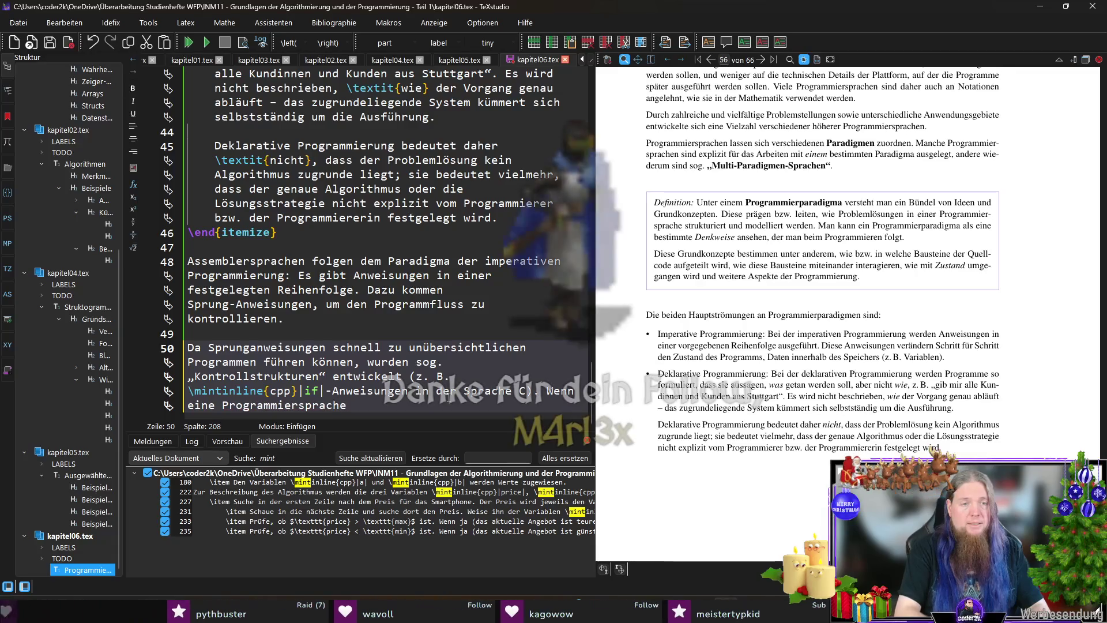
type(" solche Kontrollstrukturen")
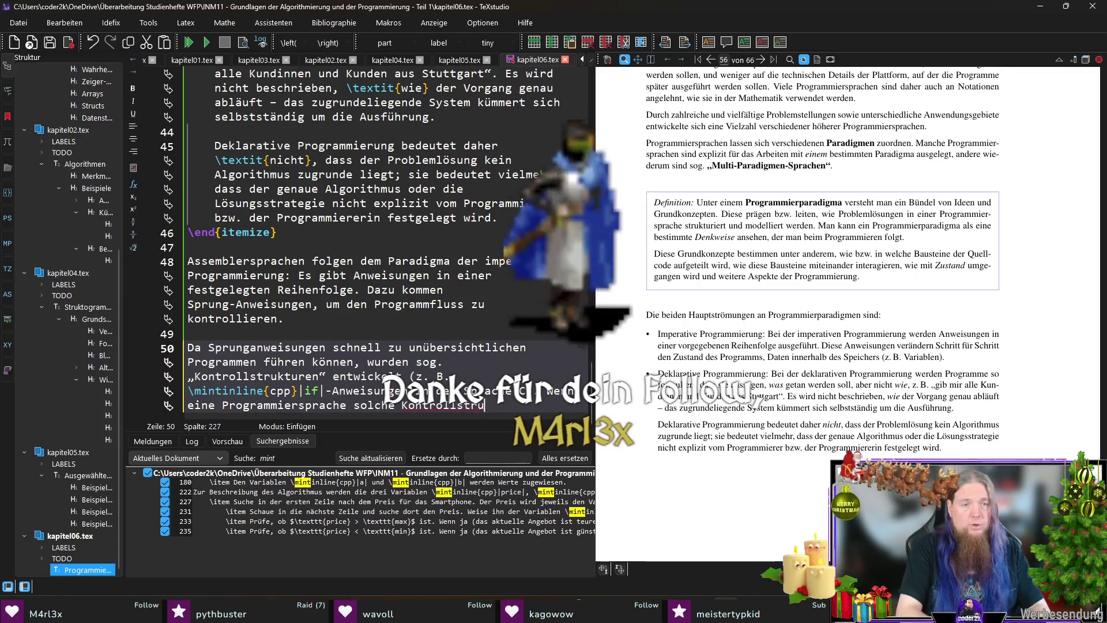
Step: Make „Kontrollstrukturen“ bold with \textbf
left_click(187, 376)
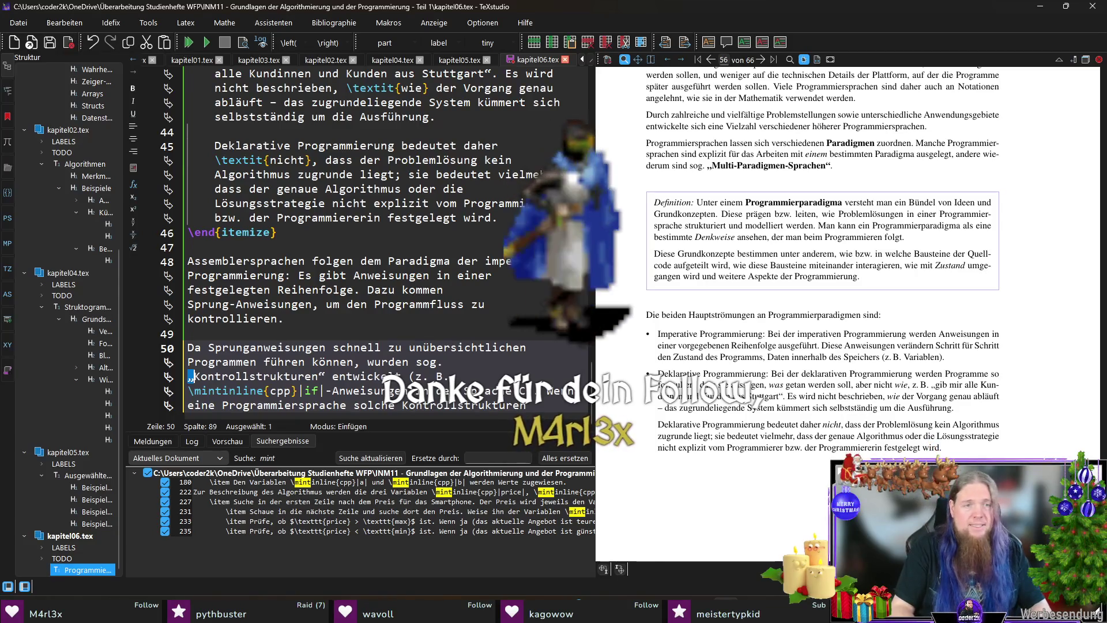
key("ctrl+shift+Right")
key("ctrl+shift+Right")
key("ctrl+shift+Left")
key("ctrl+b")
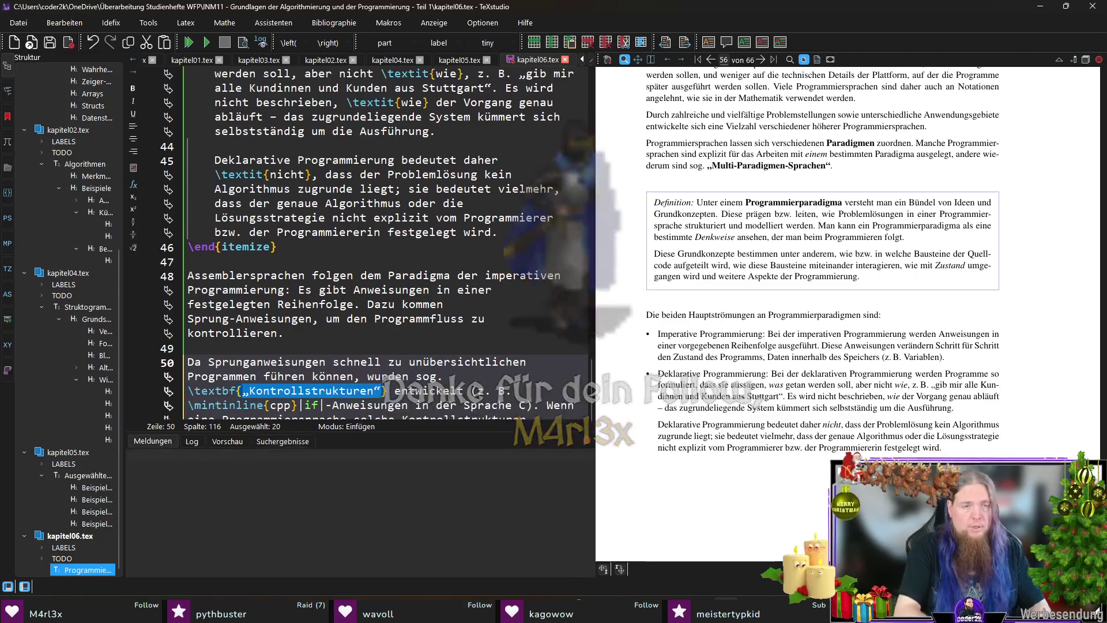
Step: Add 'anbietet, dann unterstützt sie die sog. \textbf{„strukturierte Programmierung“}…imperativen Programmierung.' and compile
key("End")
type("anbietet, dann")
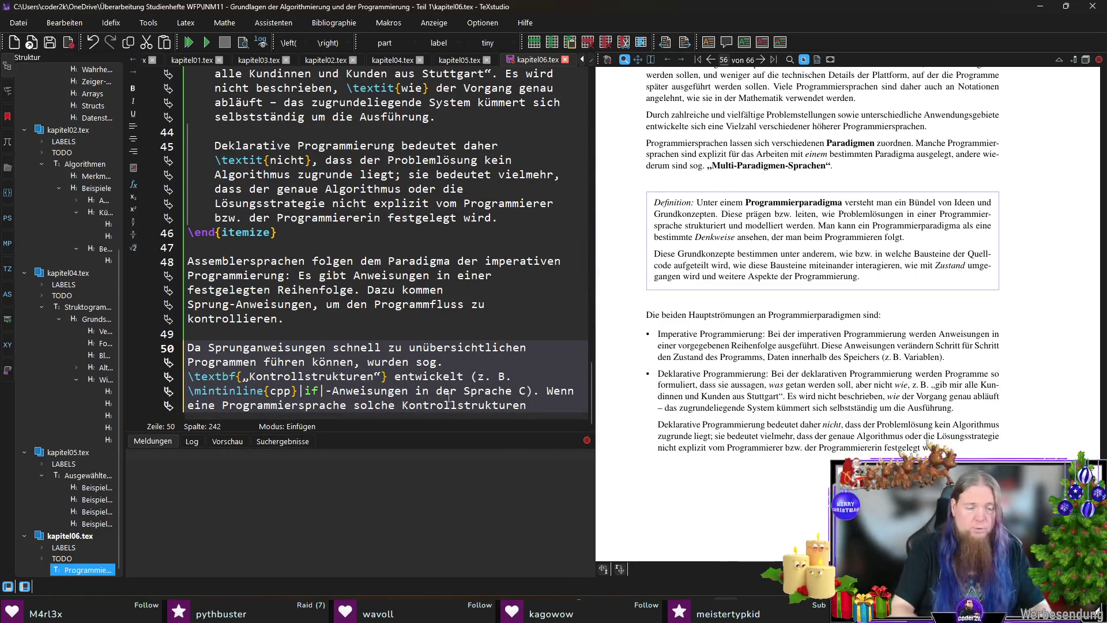
type(" unterstützt sie die sog. ")
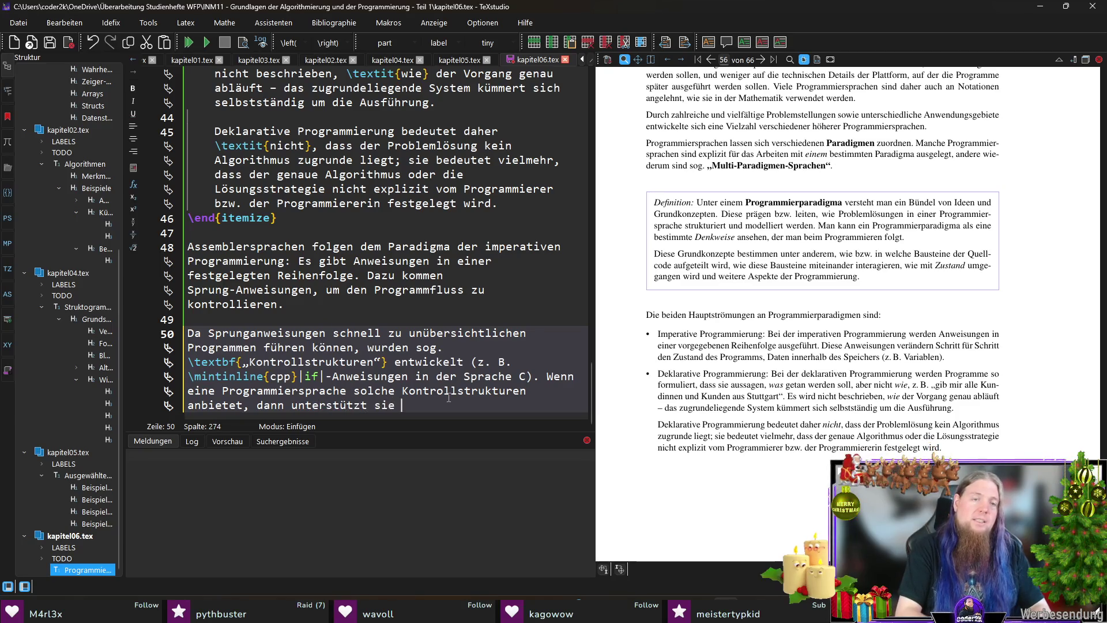
type("\textbf{")
type("„strukturie")
type("rte Programmioerun")
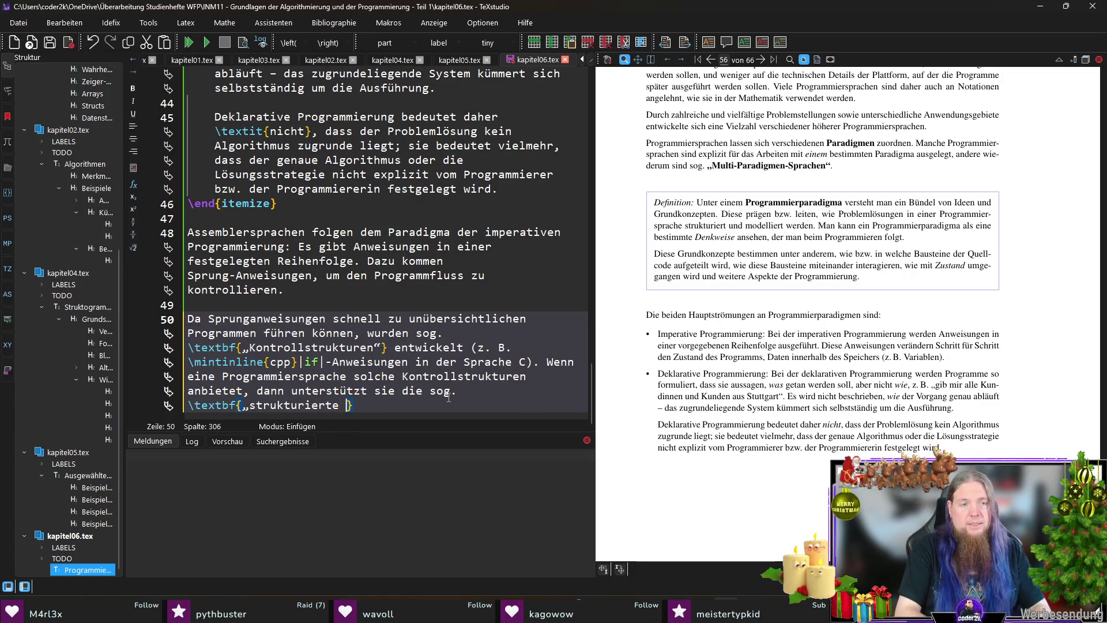
key("BackSpace")
key("BackSpace")
key("BackSpace")
type("erung“")
key("Right")
type(".")
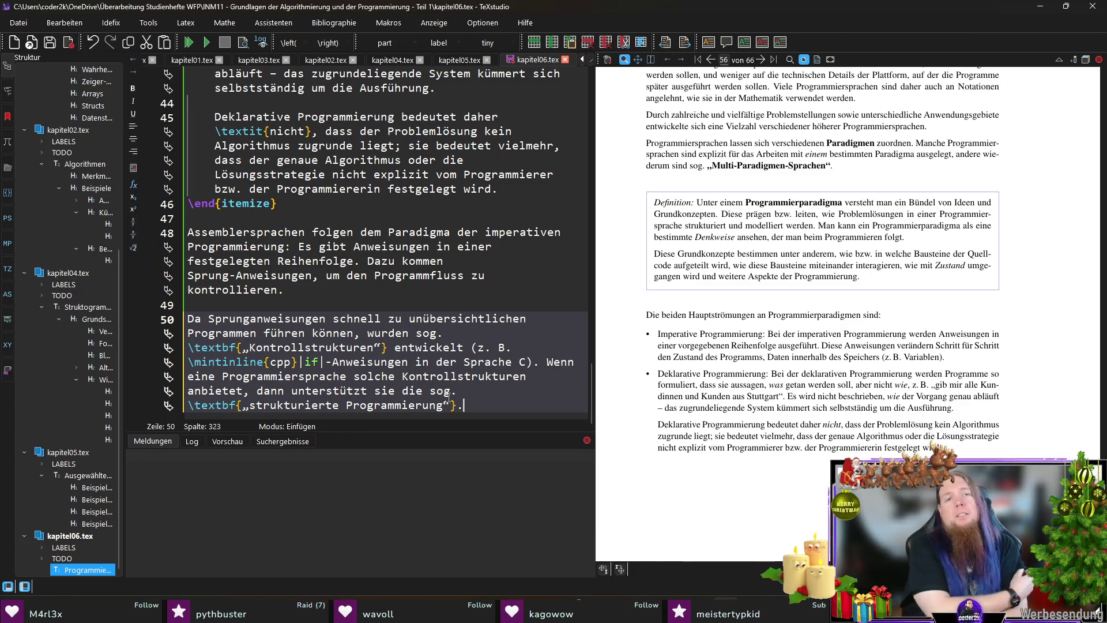
type(" Dabei hand")
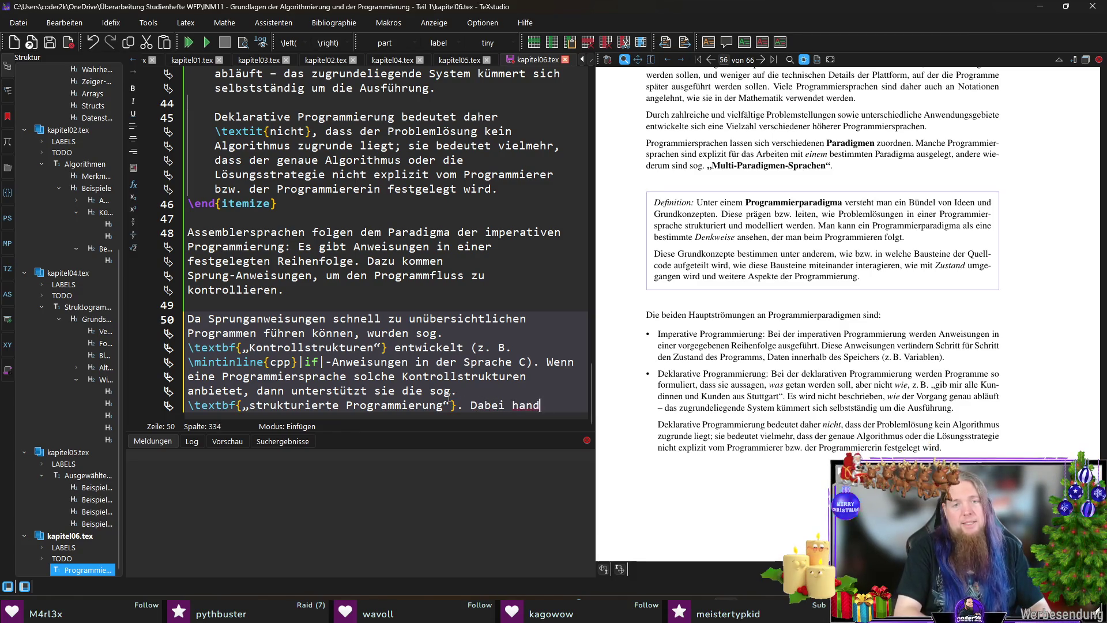
type("elt es sich um eine ")
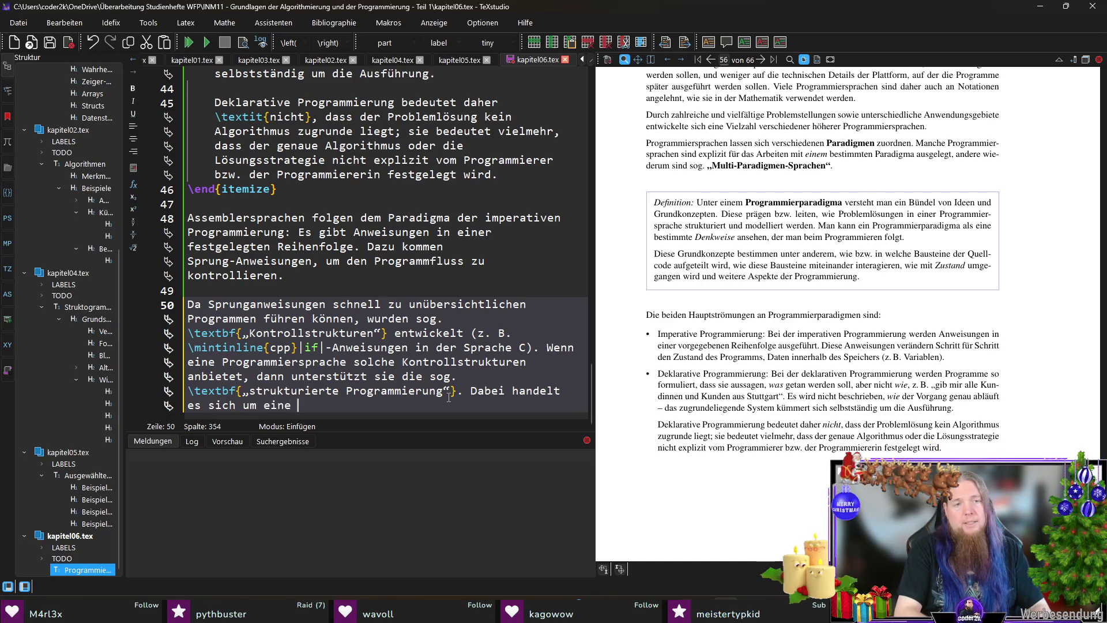
type("Unterkategorie d")
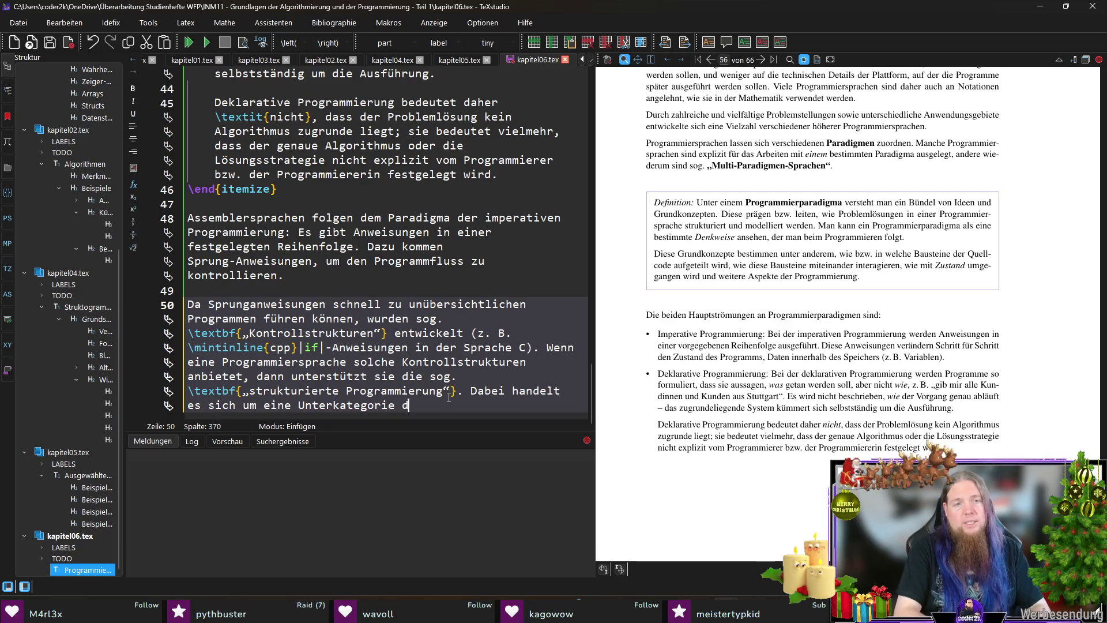
type("er imperativen Programmierung.")
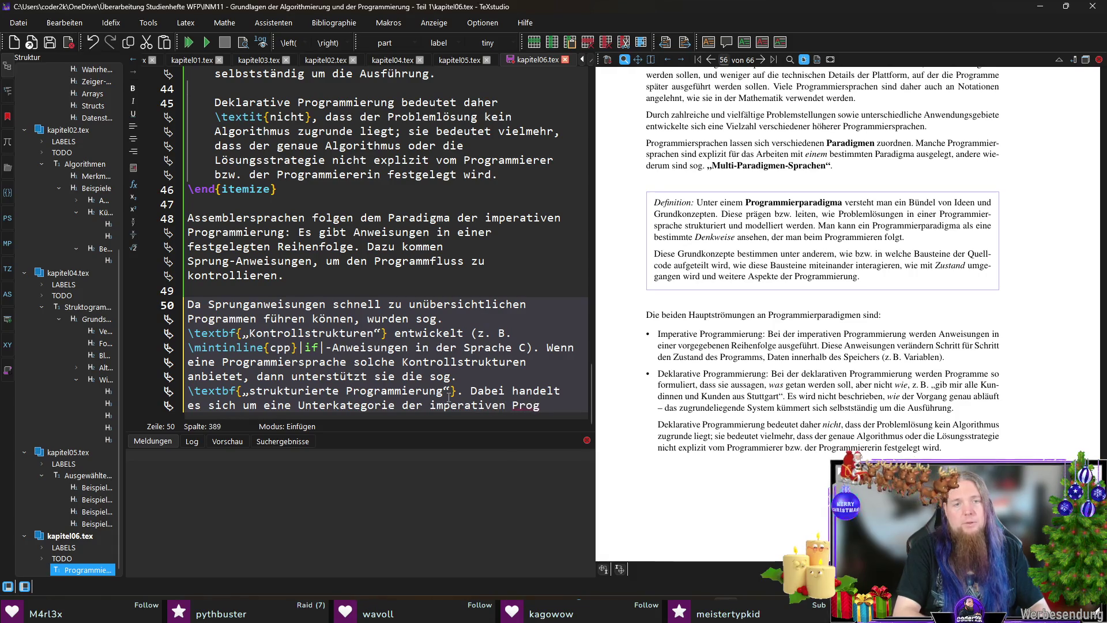
key("F5")
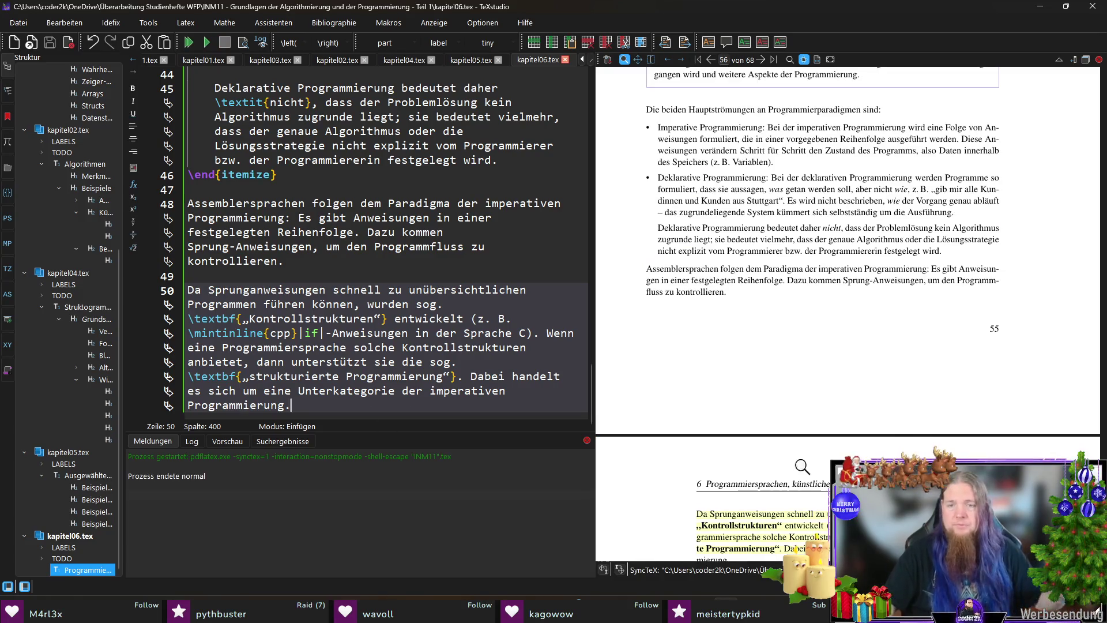
scroll(876, 429, "down", 1)
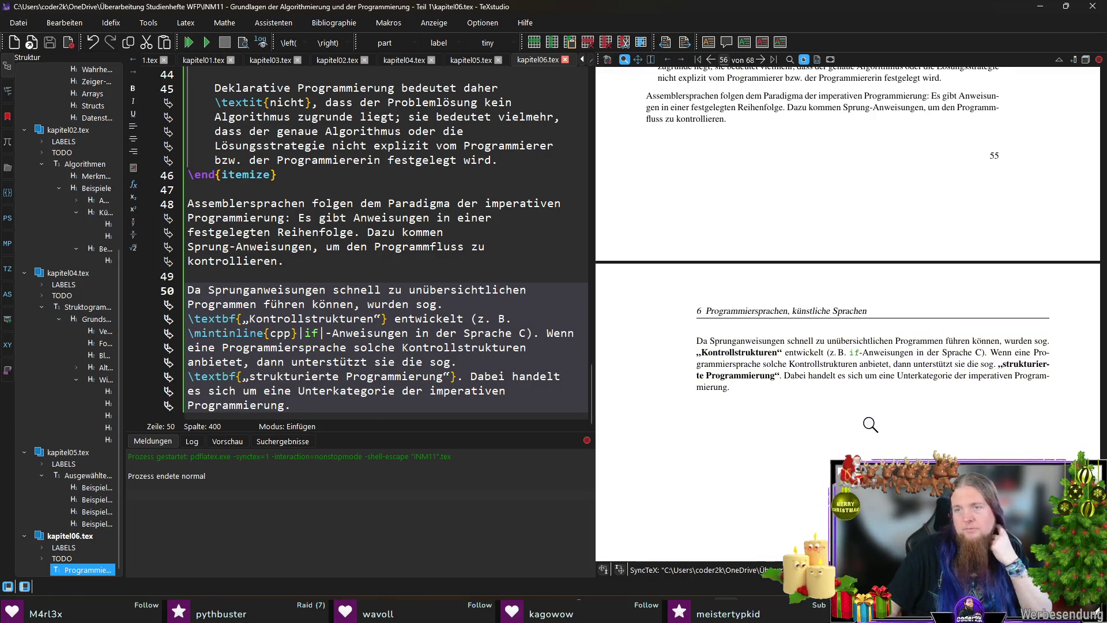
Step: Start a new paragraph: 'Viele Sprachen bieten darüber hinaus, Programme in Unterprogramme zu zerlegen…'
scroll(870, 424, "down", 1)
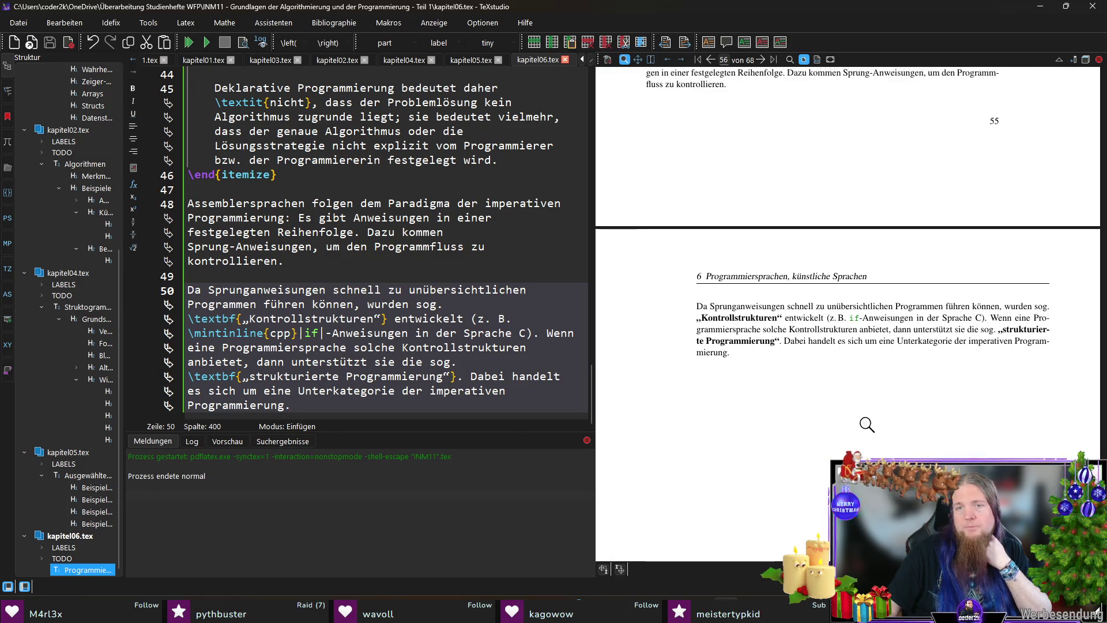
key("Return")
key("Return")
type("Viele Sprachen bieten darüber hnaus a")
key("BackSpace")
key("BackSpace")
key("BackSpace")
type("inaus, Programme in ")
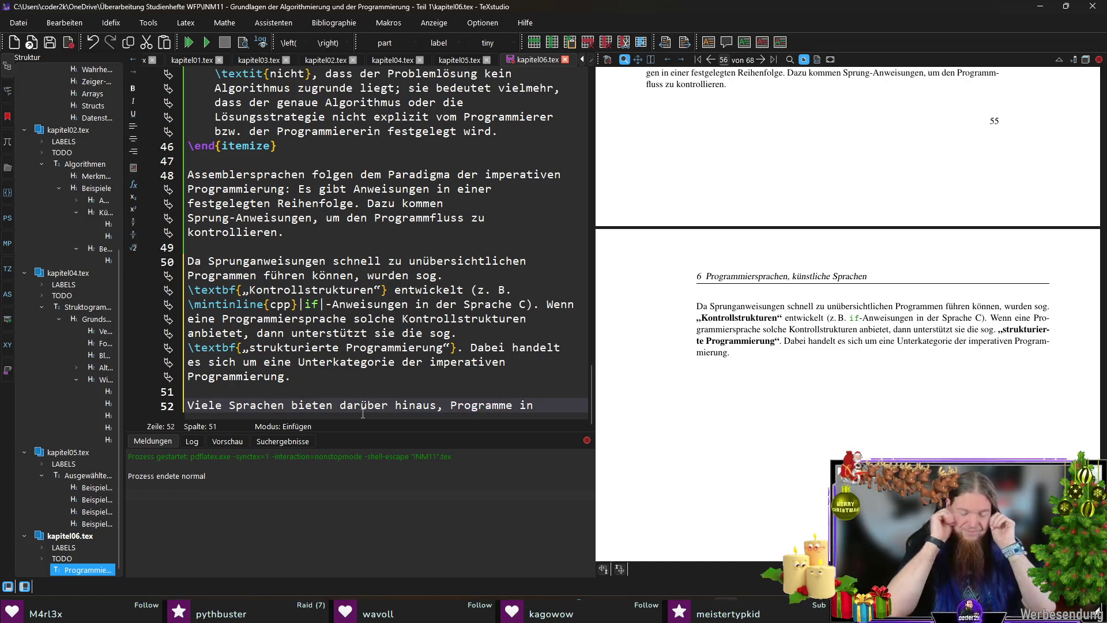
type("Unterprogr")
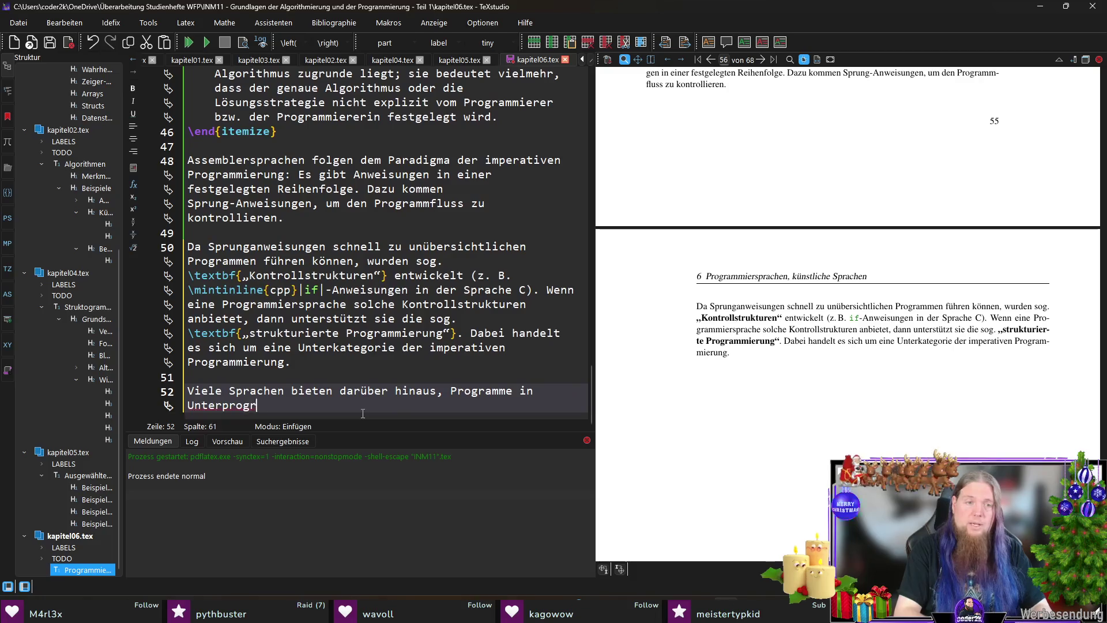
type("amme zu zerle")
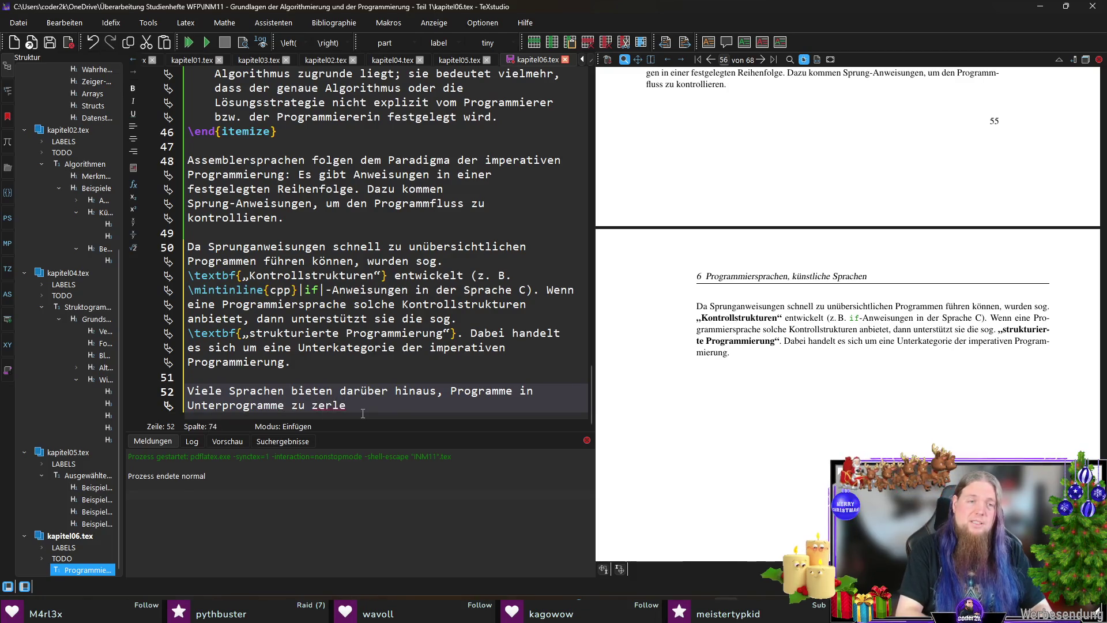
type("gen. Diese wer")
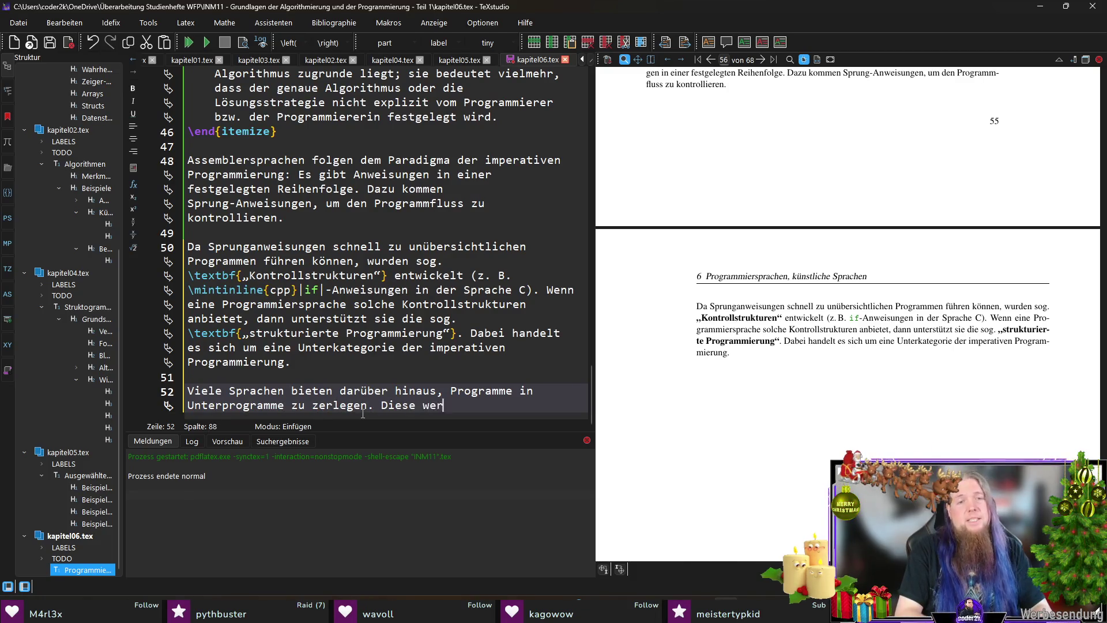
type("den – je nach ")
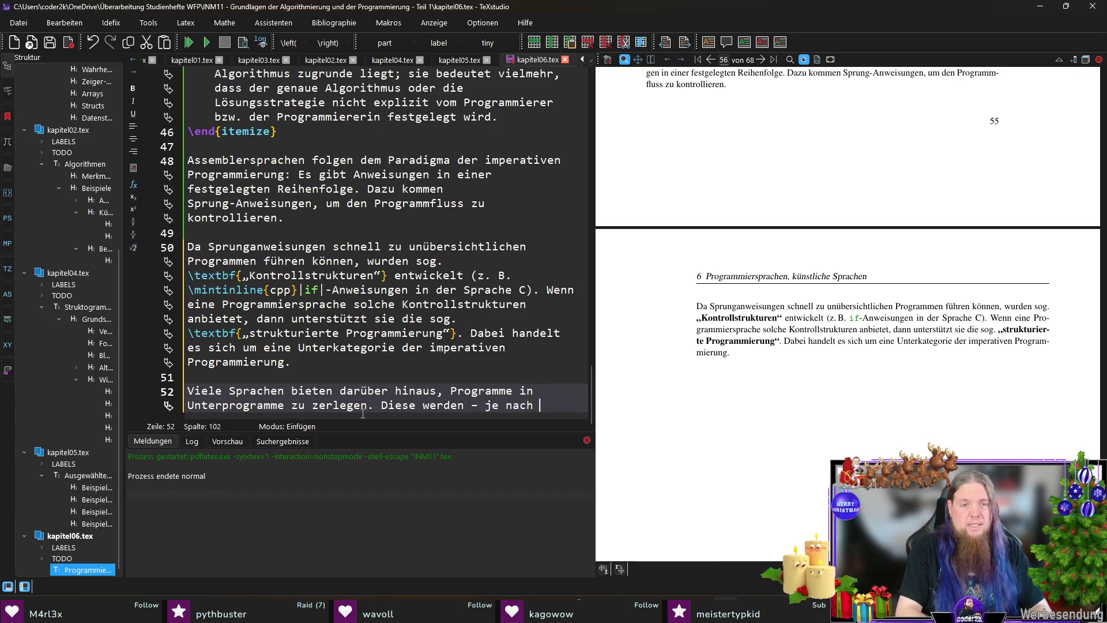
type("Sprache – ")
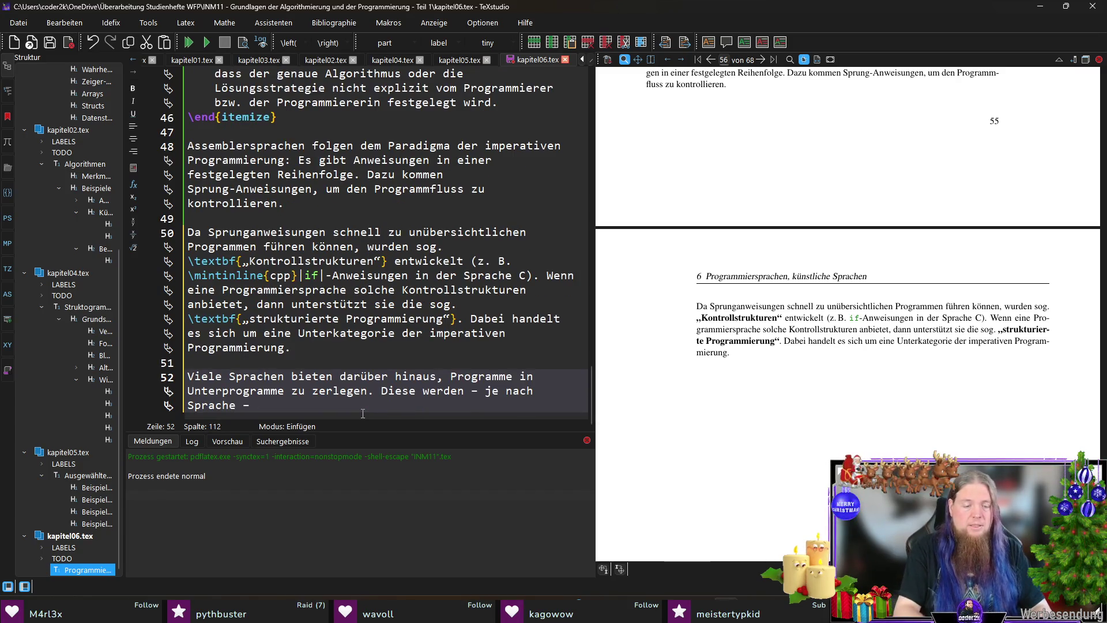
type("Prodeduren")
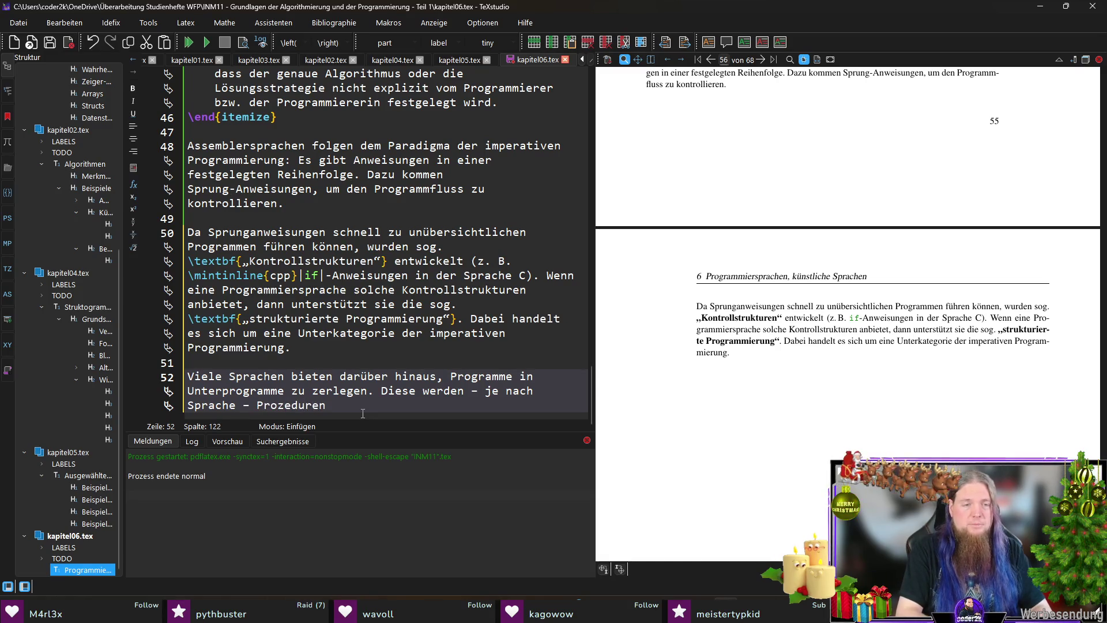
type("und/oder ")
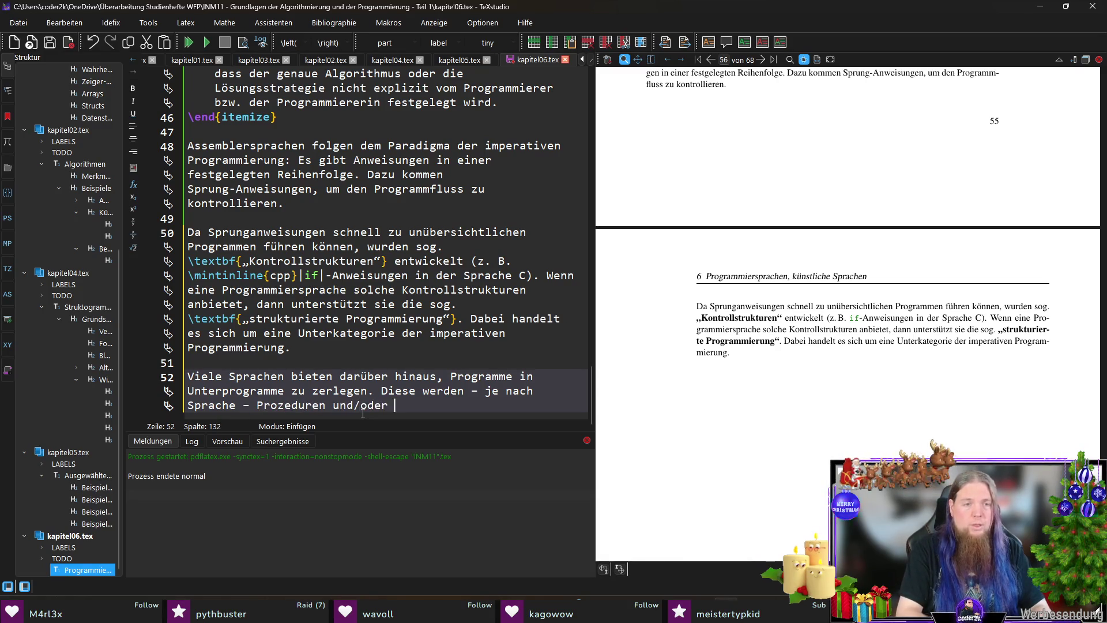
type("Funktionen genannt.")
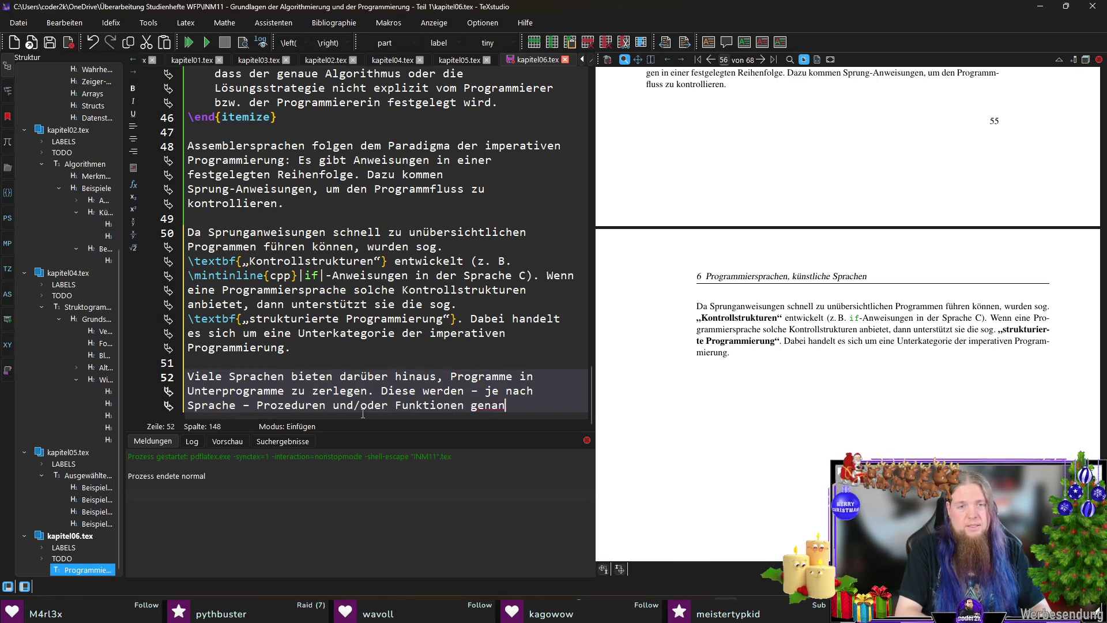
key("Left")
Step: Bold Prozeduren and Funktionen, then append 'In C sprechen wir ausschließlich von Funktionen.'
key("ctrl+Left")
key("ctrl+Left")
key("ctrl+Left")
key("Left")
key("ctrl+shift+Left")
key("ctrl+b")
key("Right")
key("ctrl+Right")
key("ctrl+Right")
key("ctrl+Right")
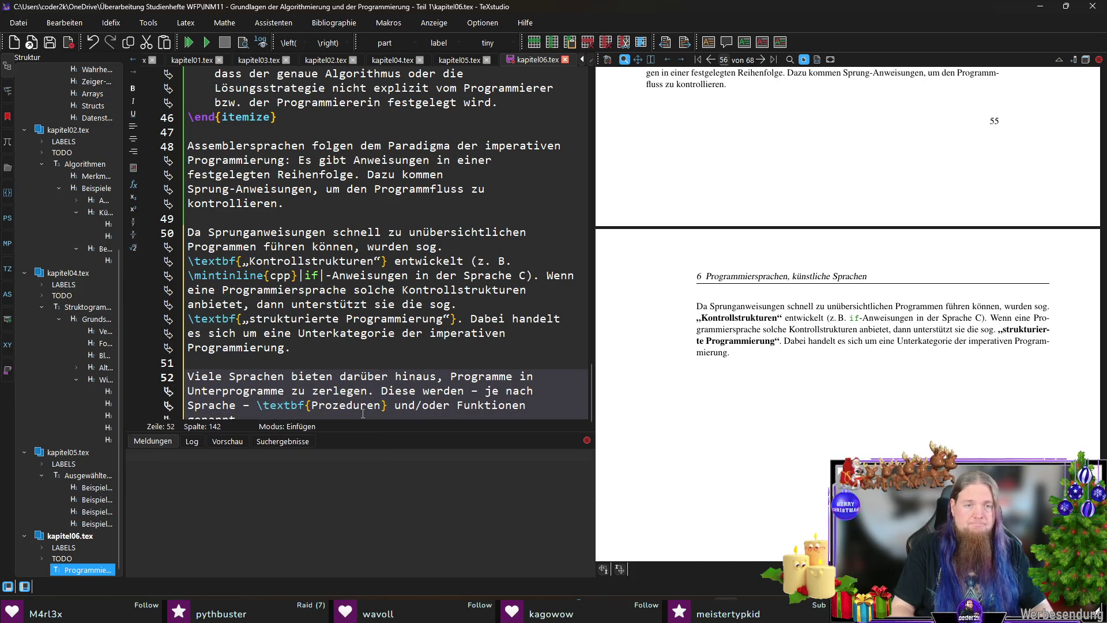
key("ctrl+shift+Right")
key("ctrl+b")
key("End")
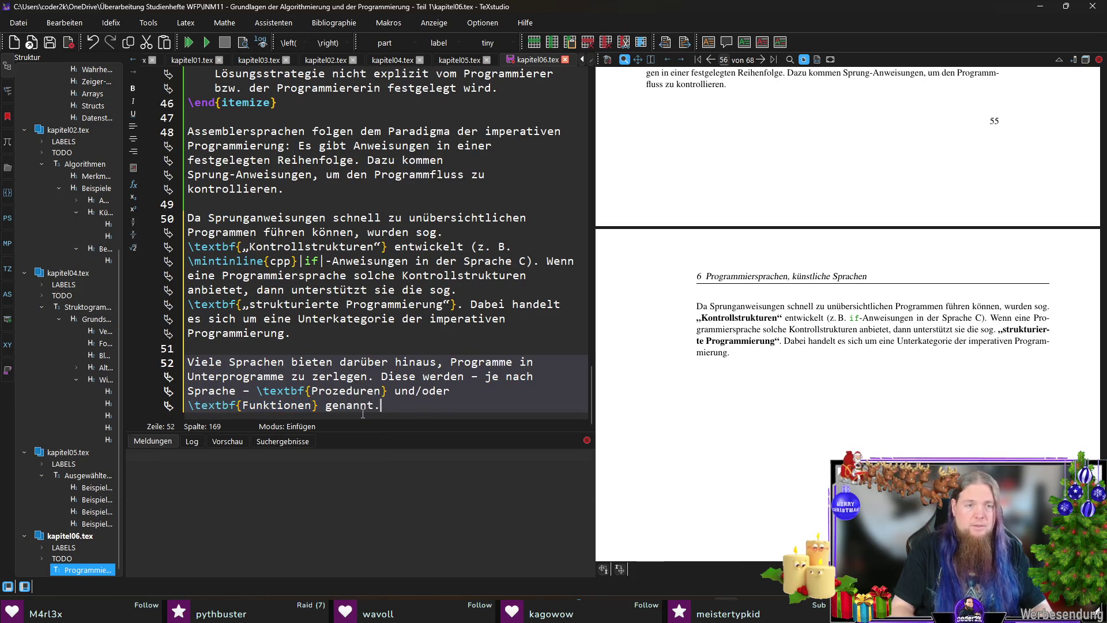
type(" In C ")
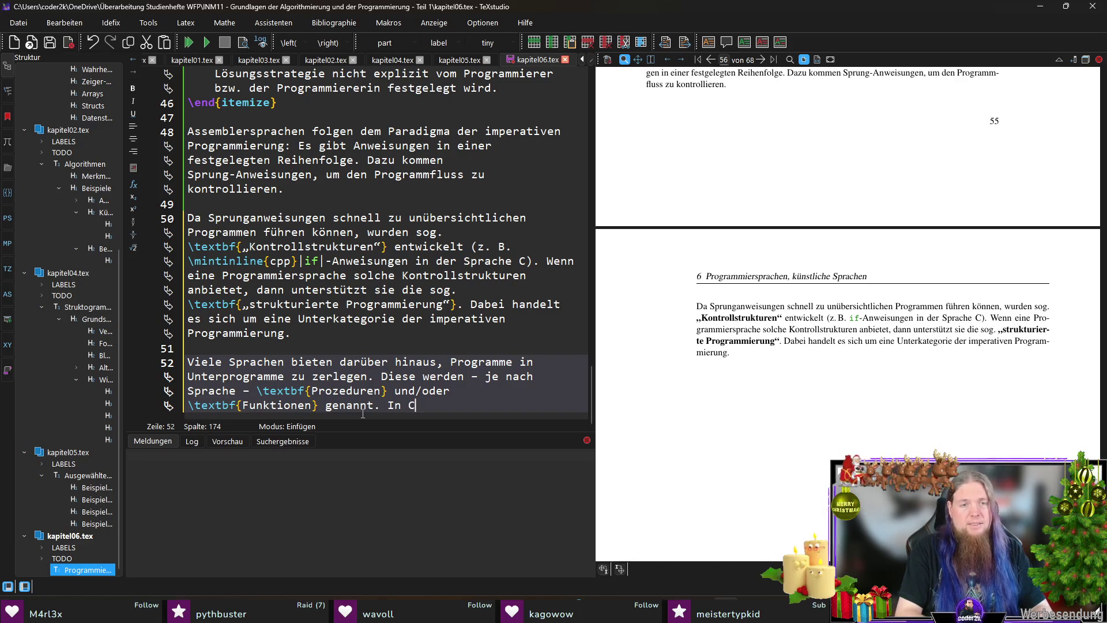
type("sprechen wir aus")
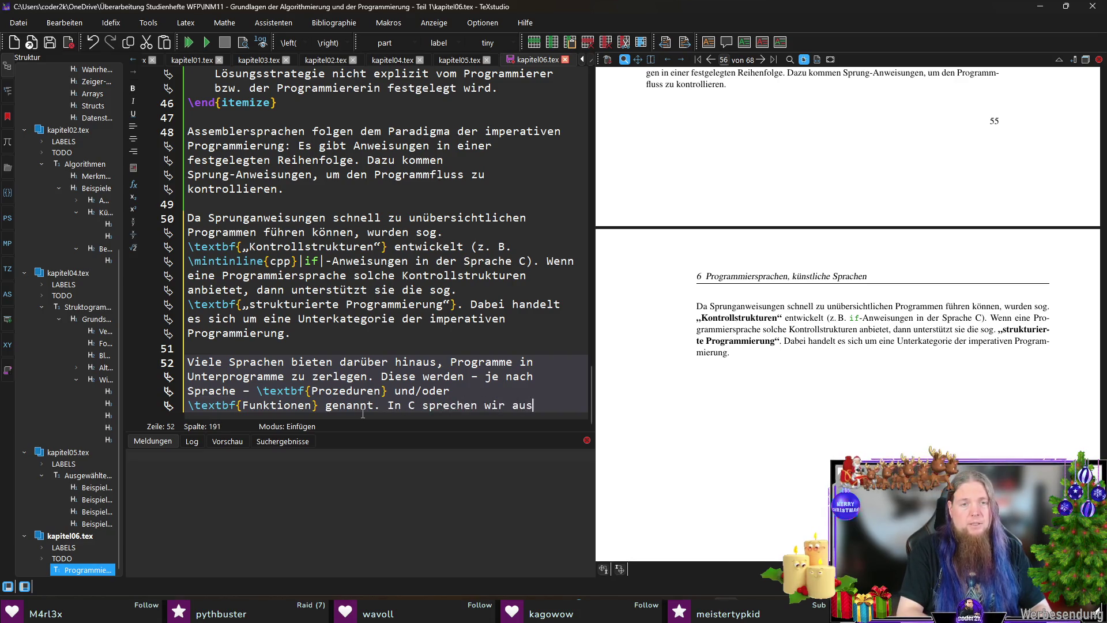
type("schließlich von Fun")
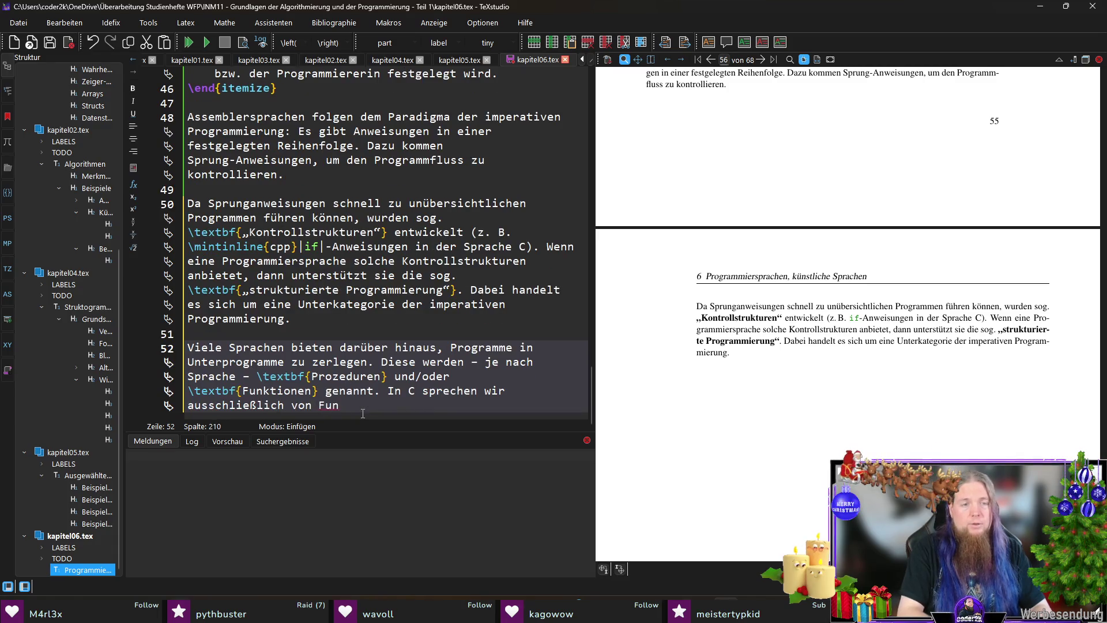
type("ktionen.")
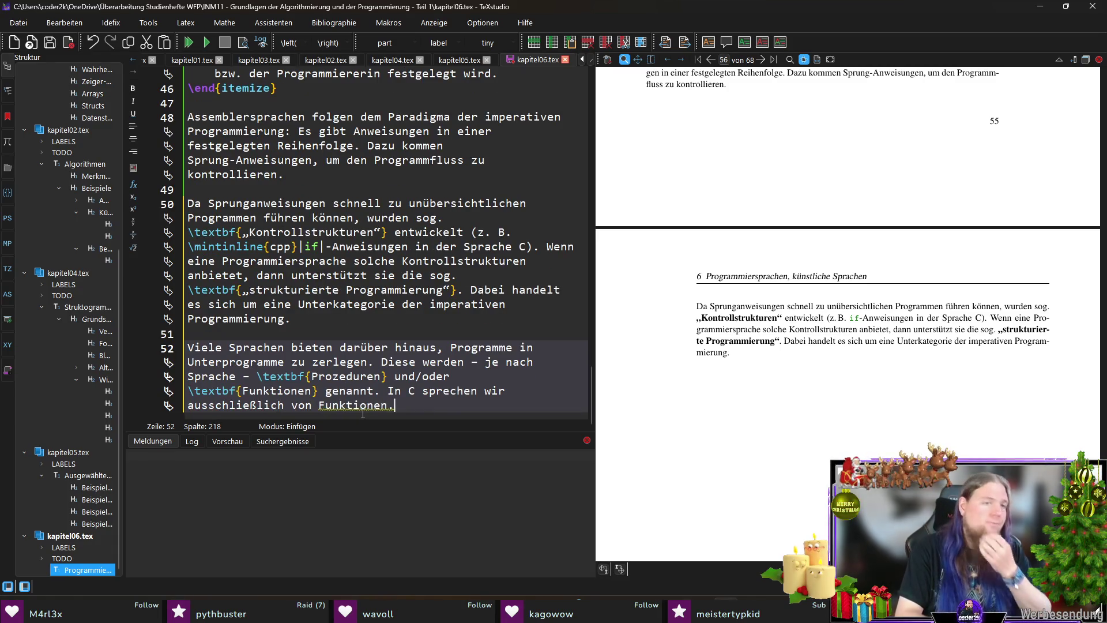
Step: Insert bold \textbf{Subroutinen} before Prozeduren in the list of names
key("Up")
key("Left")
key("Left")
key("Left")
key("Up")
key("Left")
key("Left")
key("Left")
type("textbf{Subroutinen}, \\t")
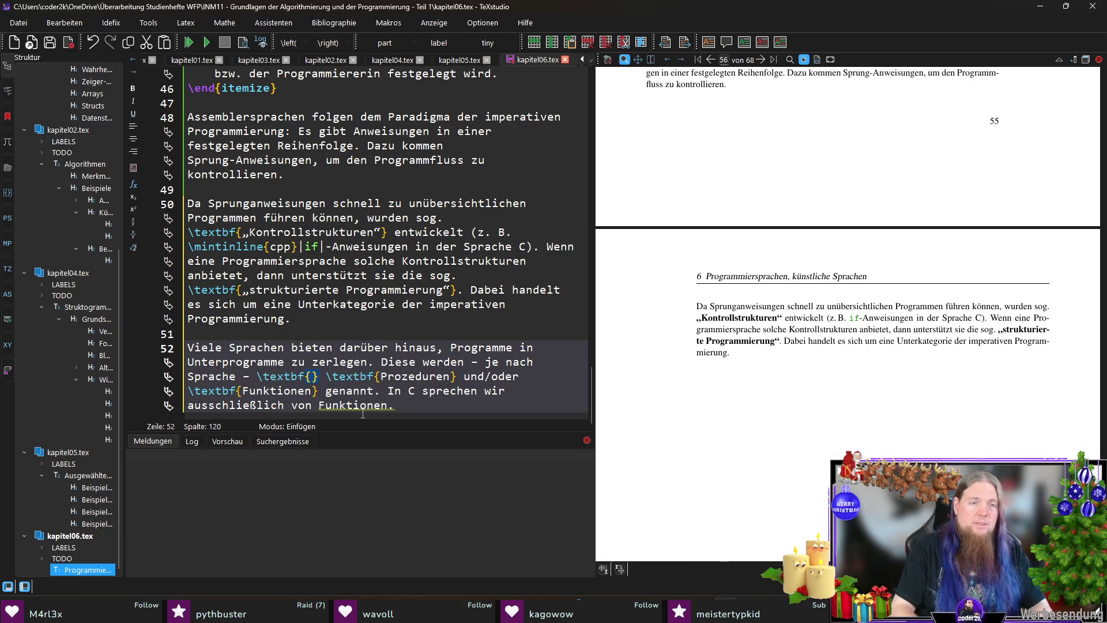
type("extbf{Prozeduren")
key("Right")
type(",")
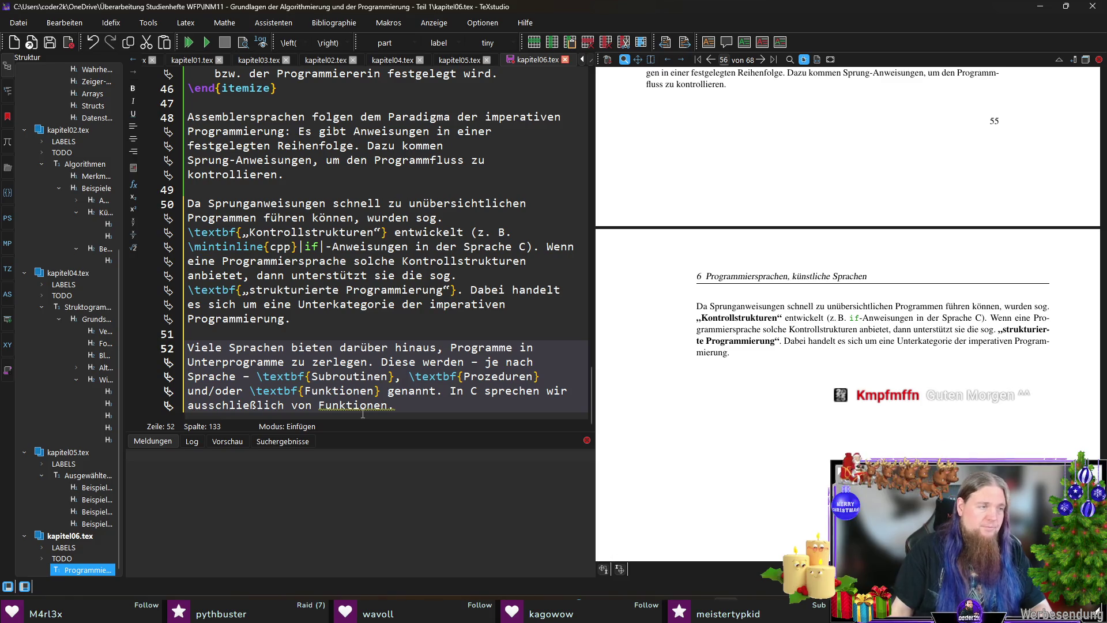
Step: Add an empty line after the subroutine paragraph
key("End")
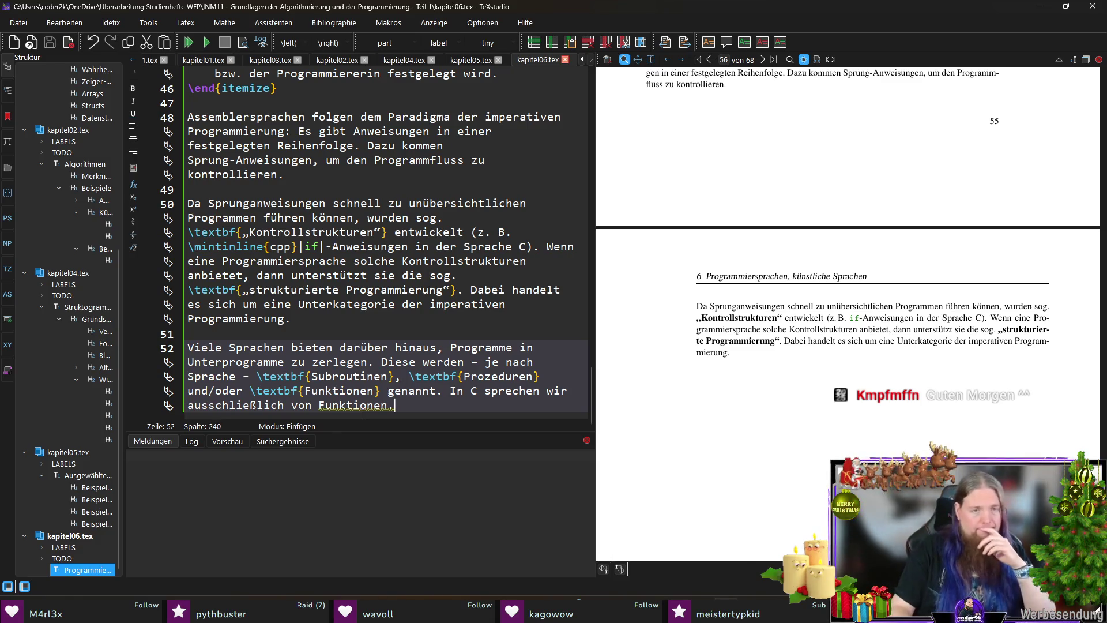
key("Return")
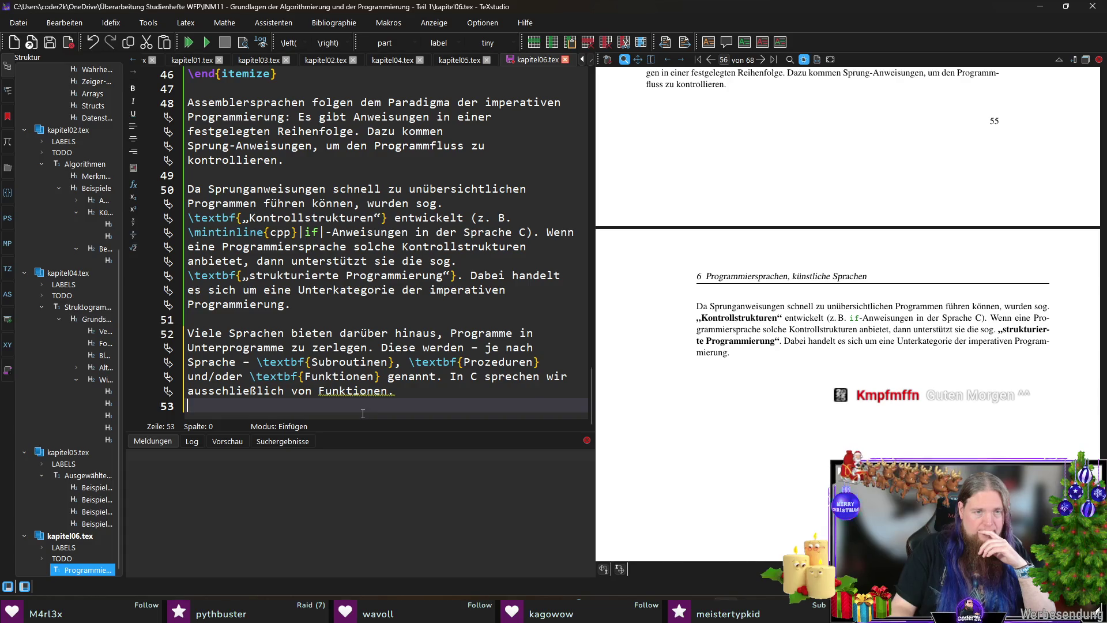
key("Left")
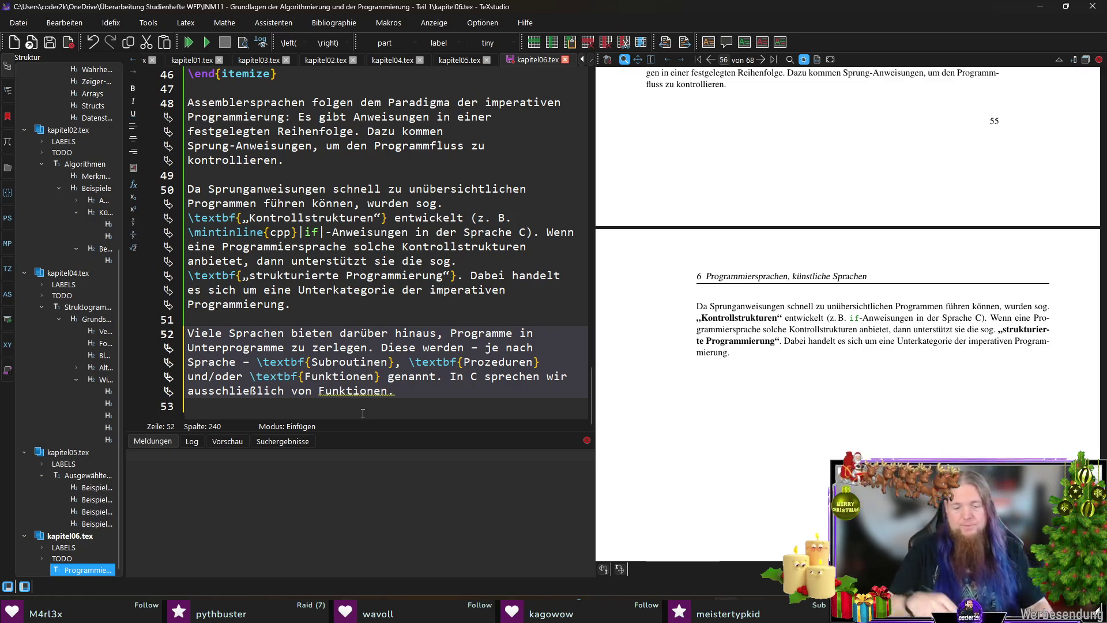
Step: Add that modularising languages follow the paradigm of the sog. \textbf{„prozeduralen Programmierung“}
type(" Programmier")
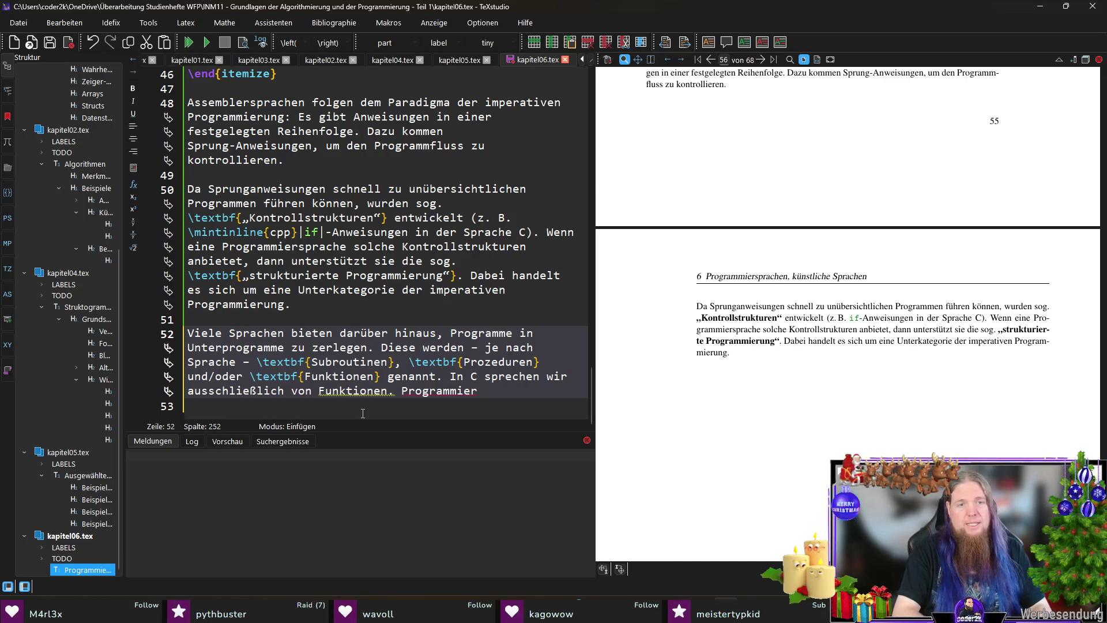
type("sprachen, die d")
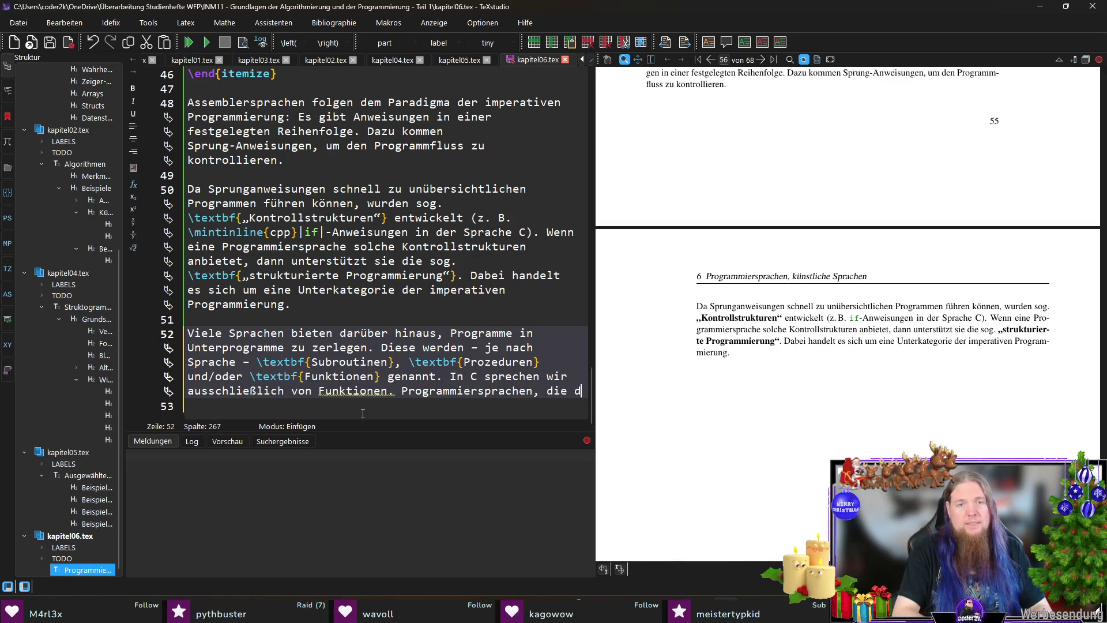
type("iese Art der Modu")
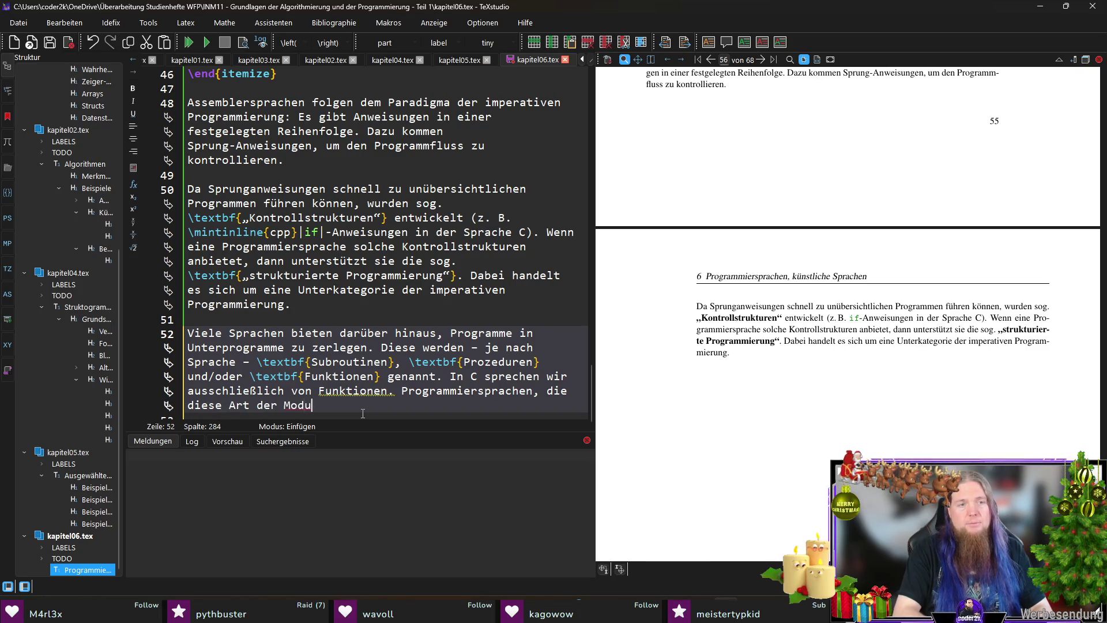
type("larisierung unterstüt")
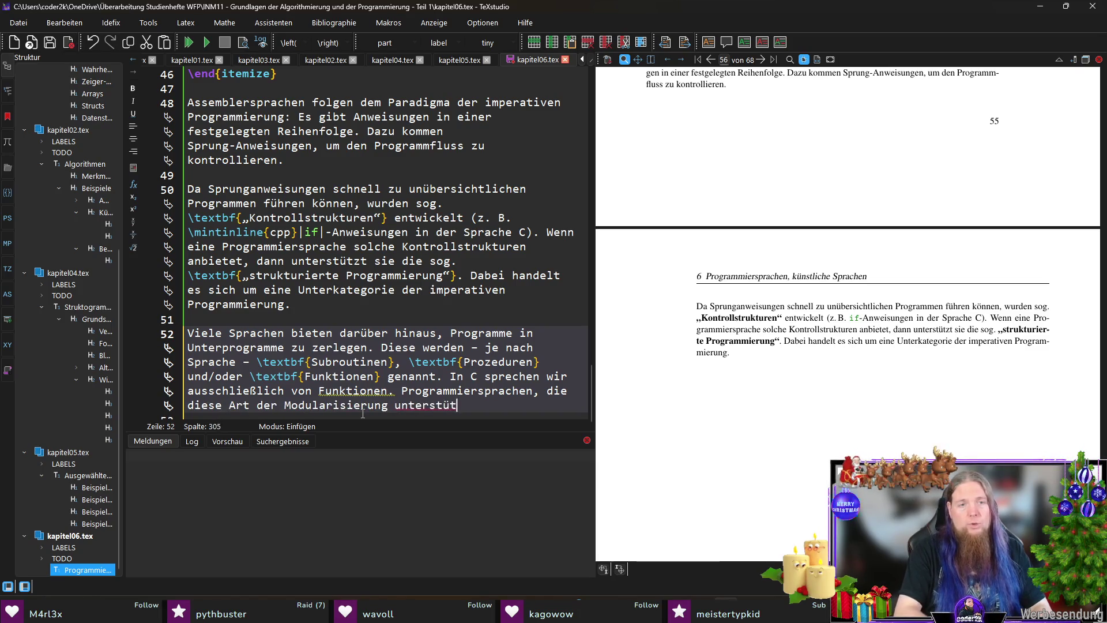
type("zen, folgeen")
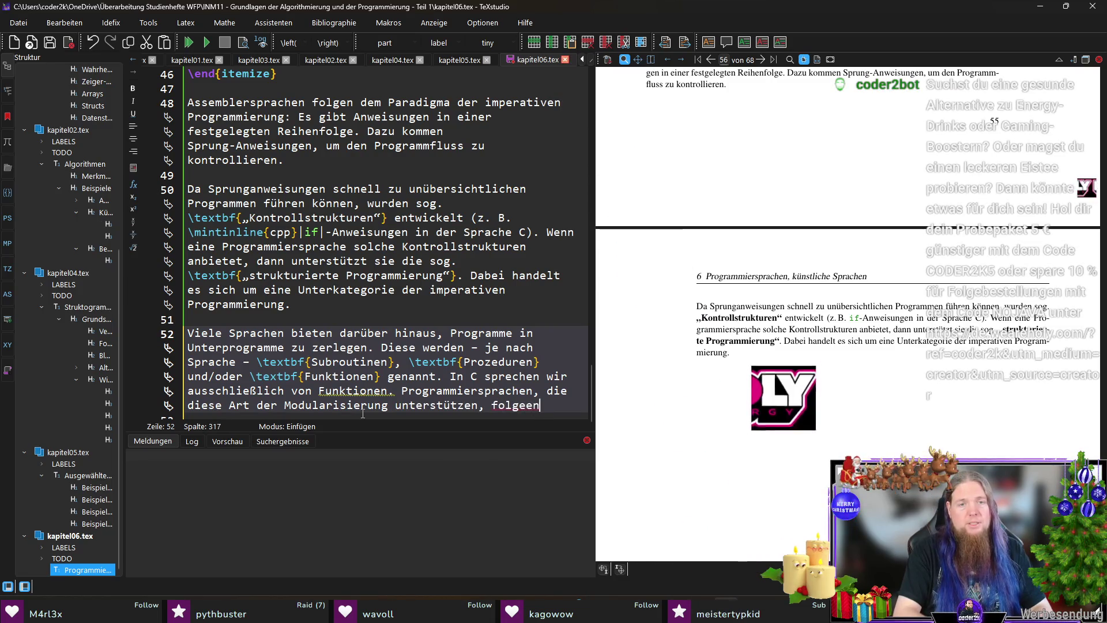
key("BackSpace")
key("BackSpace")
type("n dem P")
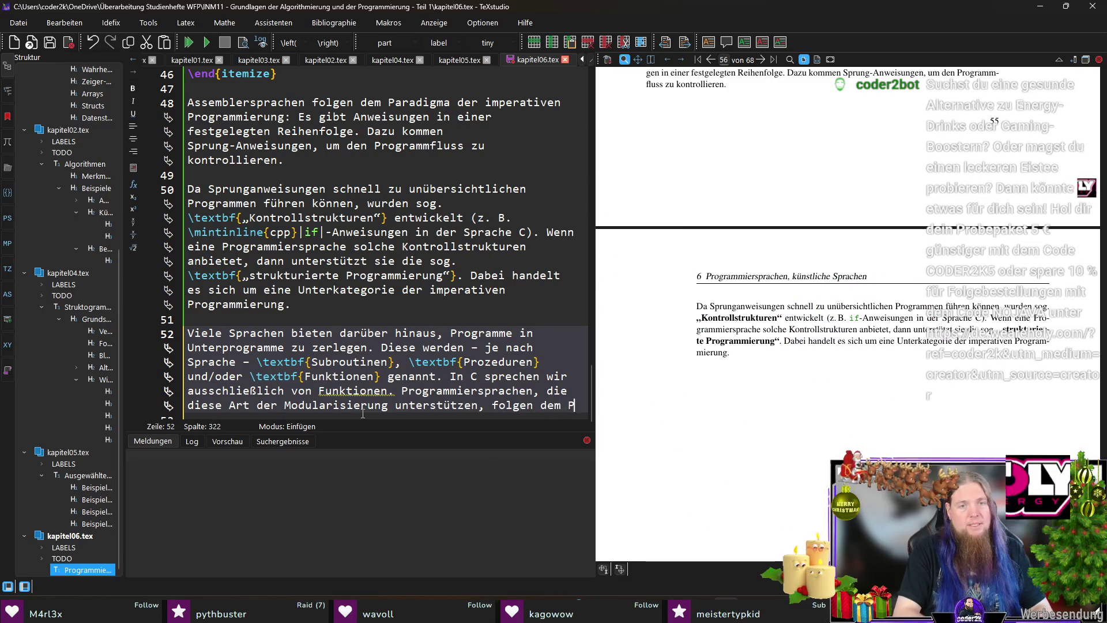
type("aradigma ")
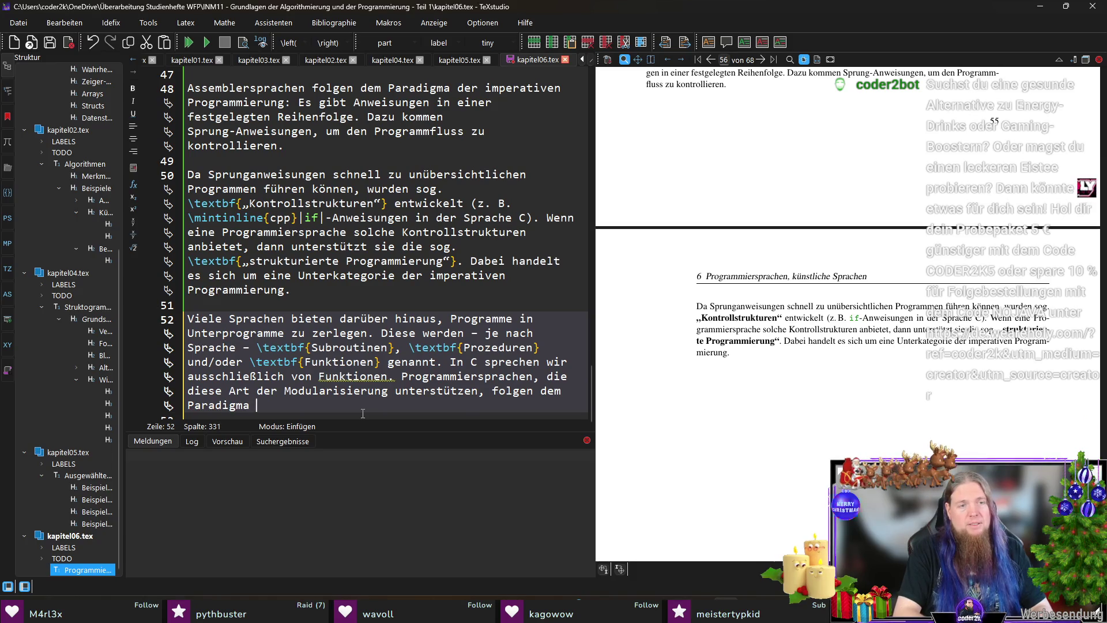
type("der")
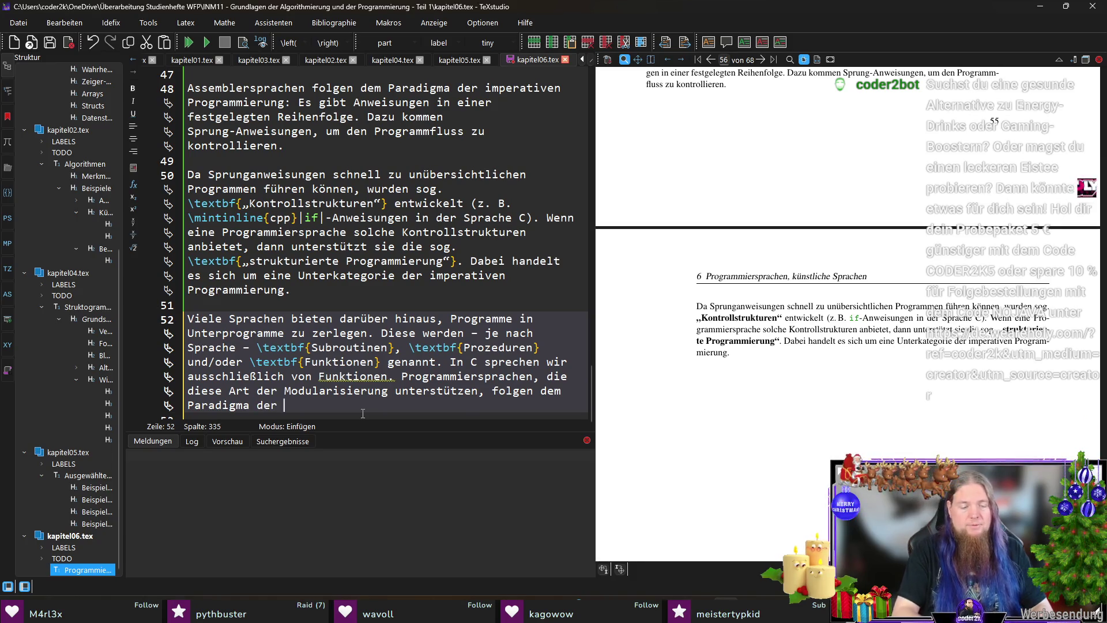
key("ctrl+b")
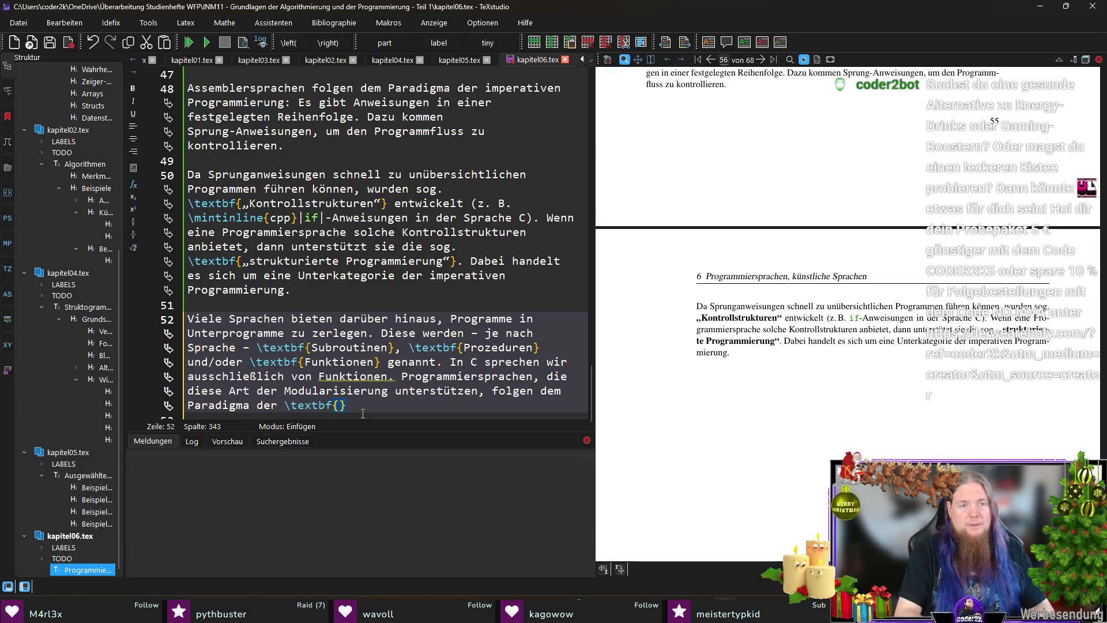
type("sog. \\textbf{")
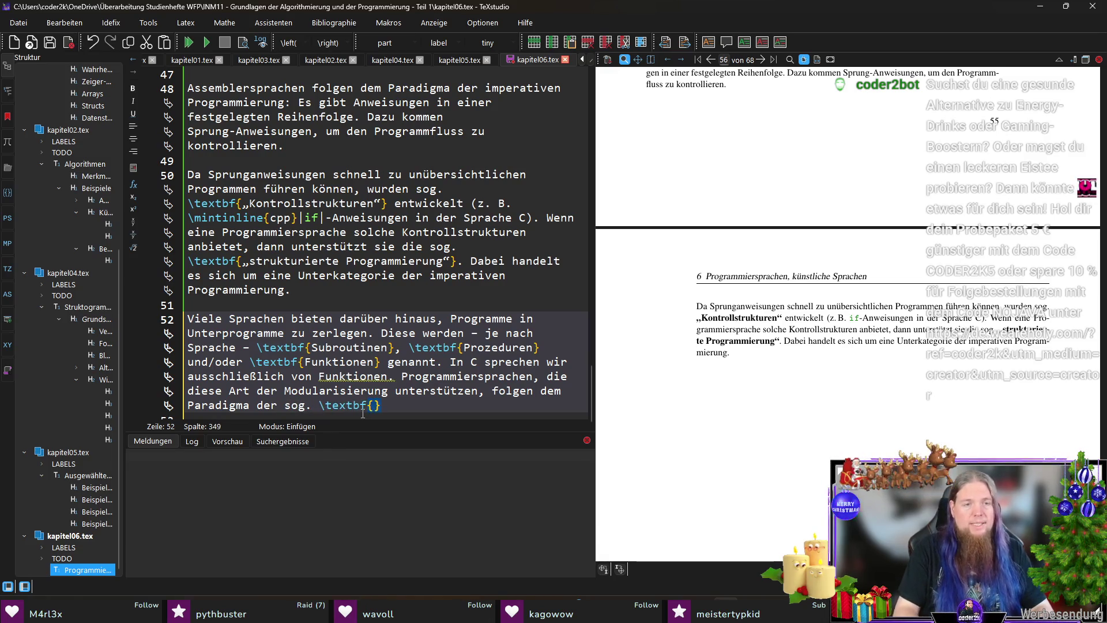
type("„")
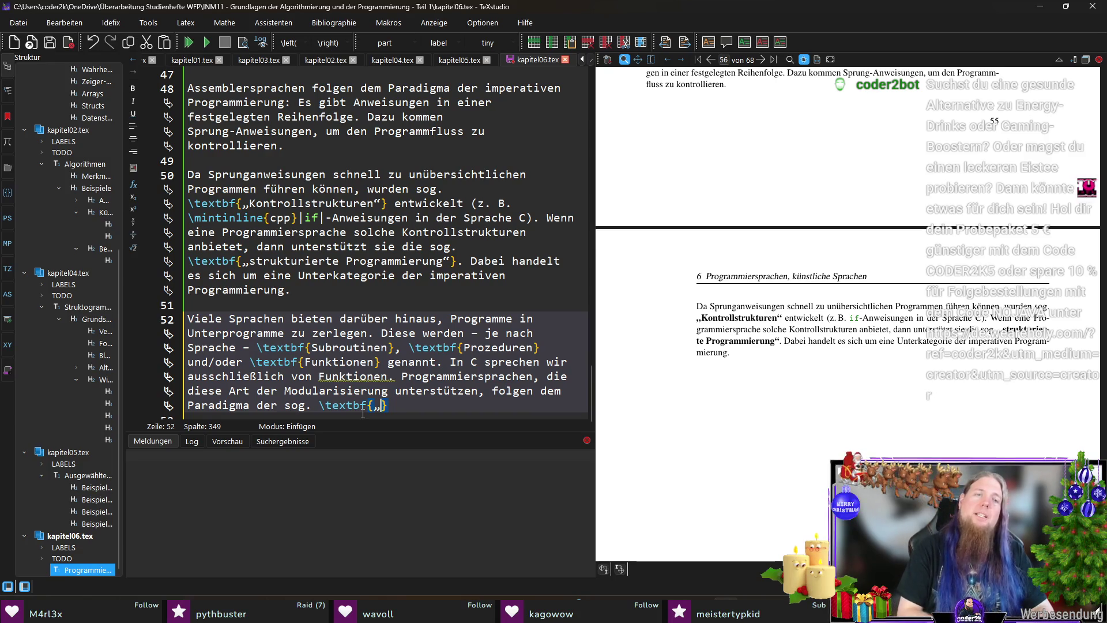
type("prozeduralen ")
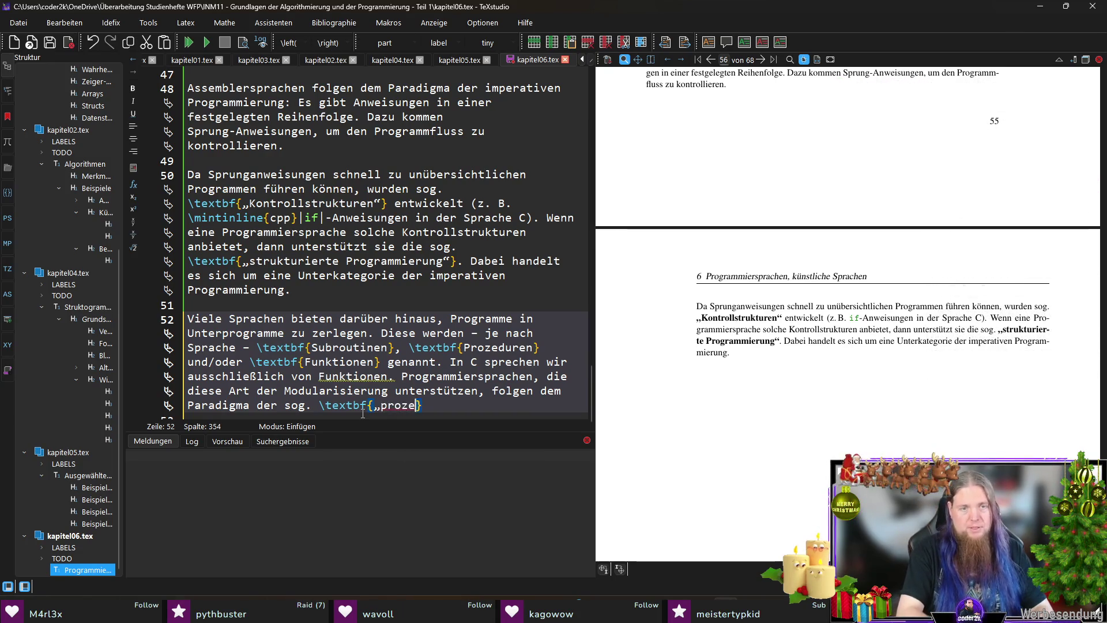
type("Programmierung")
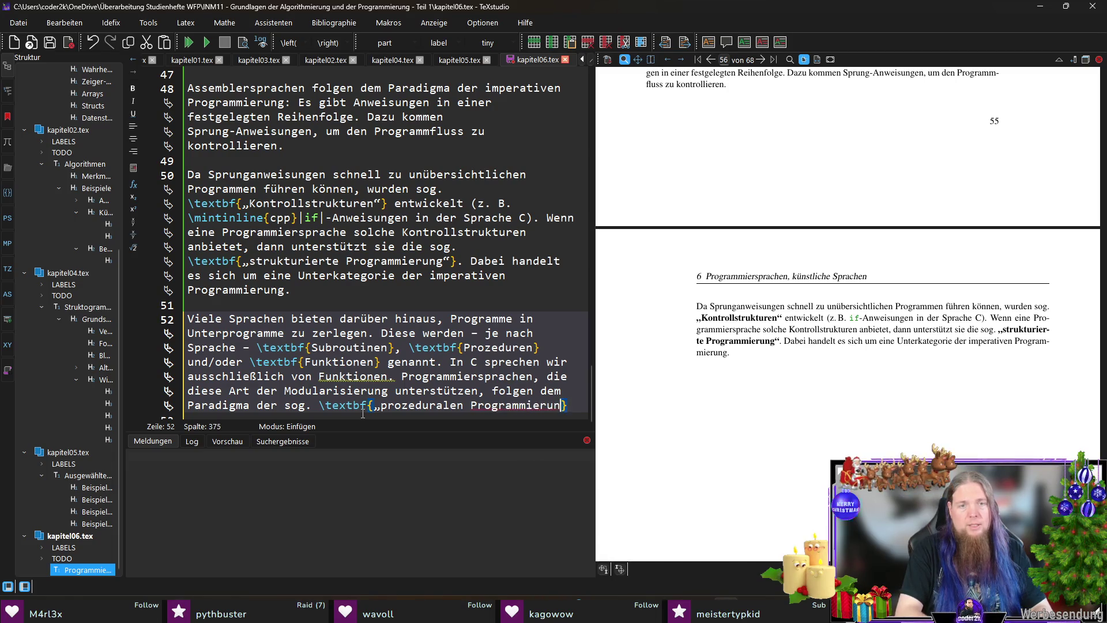
type("“")
key("Right")
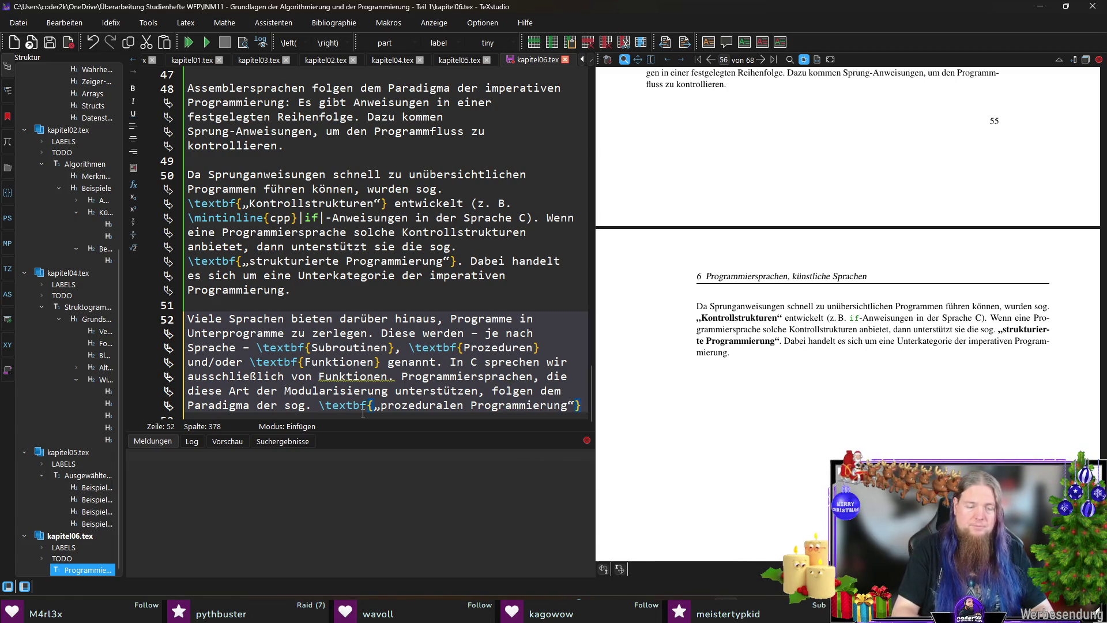
type(".")
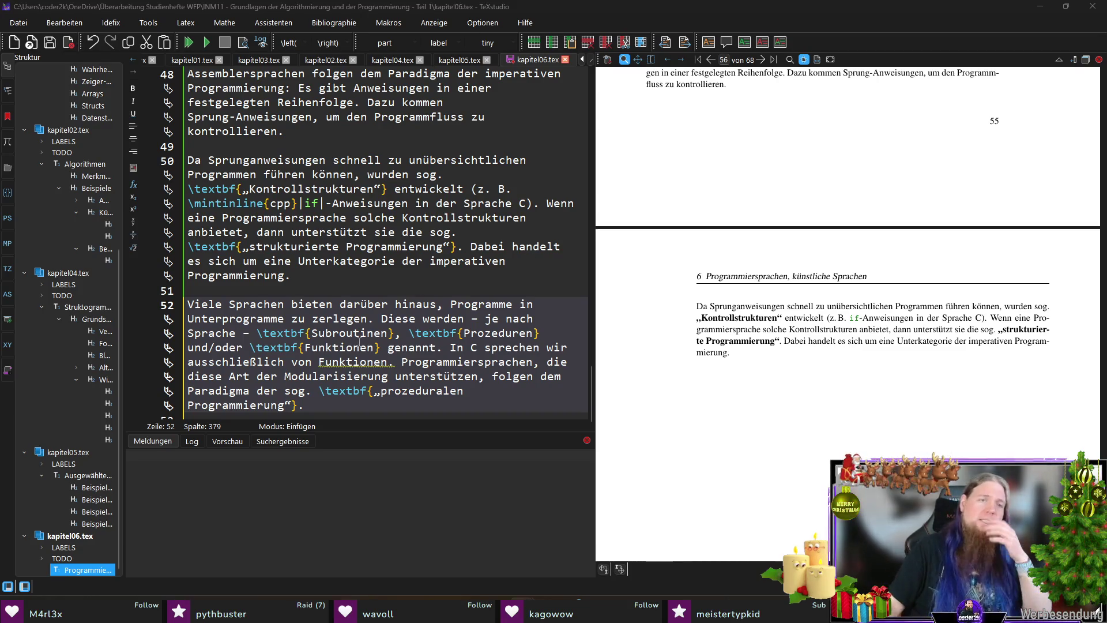
scroll(406, 348, "down", 1)
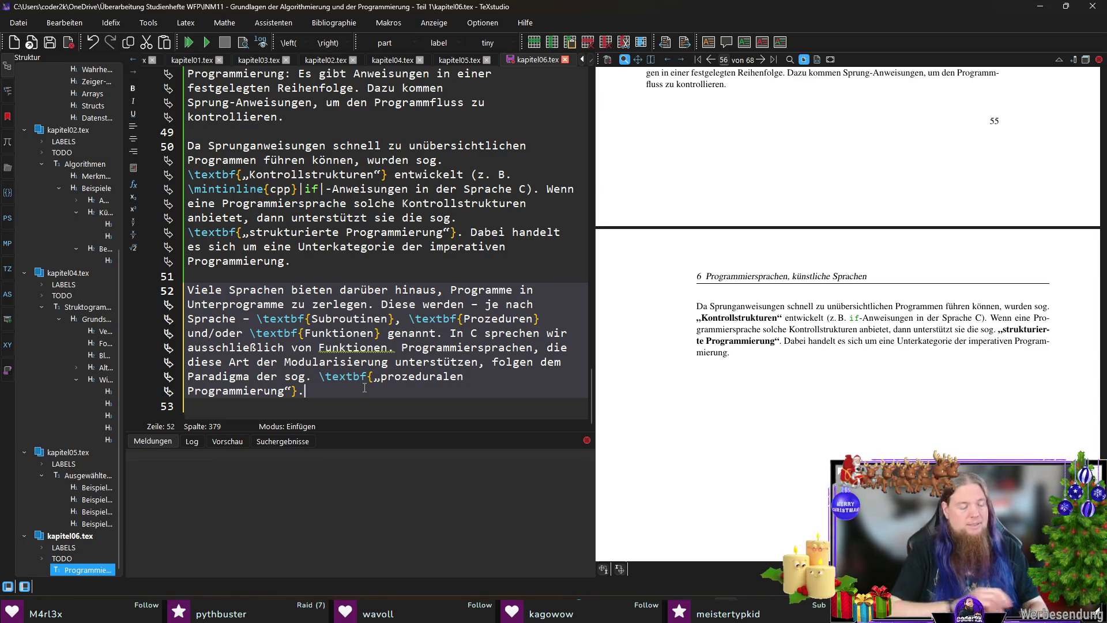
Step: Write 'Obwohl es prozedurale Programmiersprachen gibt, die nicht strukturiert sind (z. B. Assemblersprachen oder frühe BASIC-Dialekte)…'
type(" Auch we")
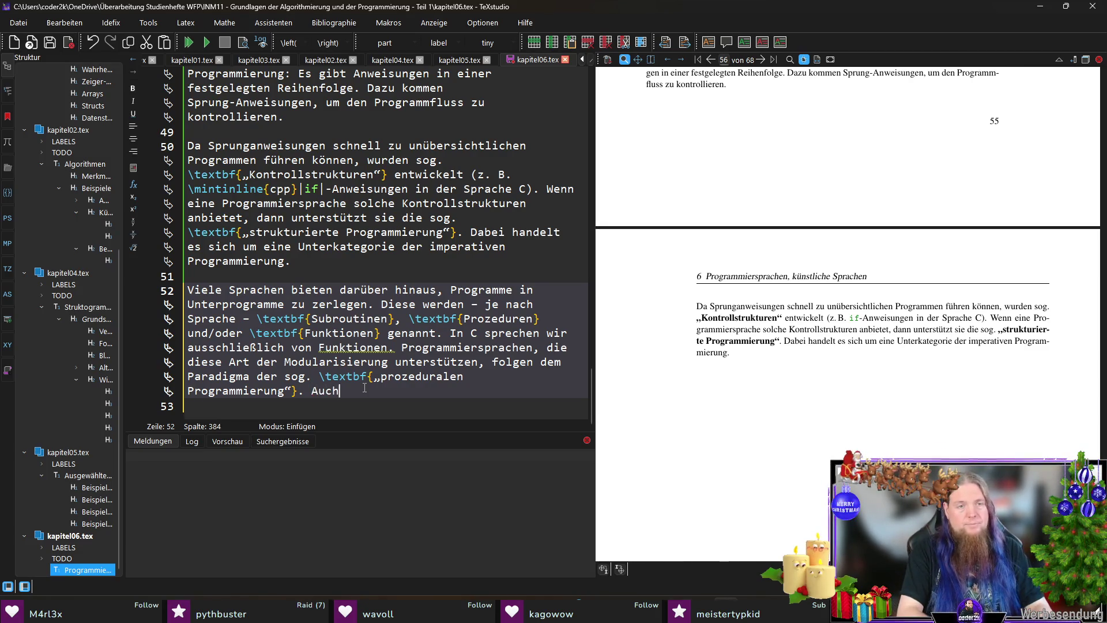
key("BackSpace")
key("BackSpace")
key("BackSpace")
type("Obwohl es")
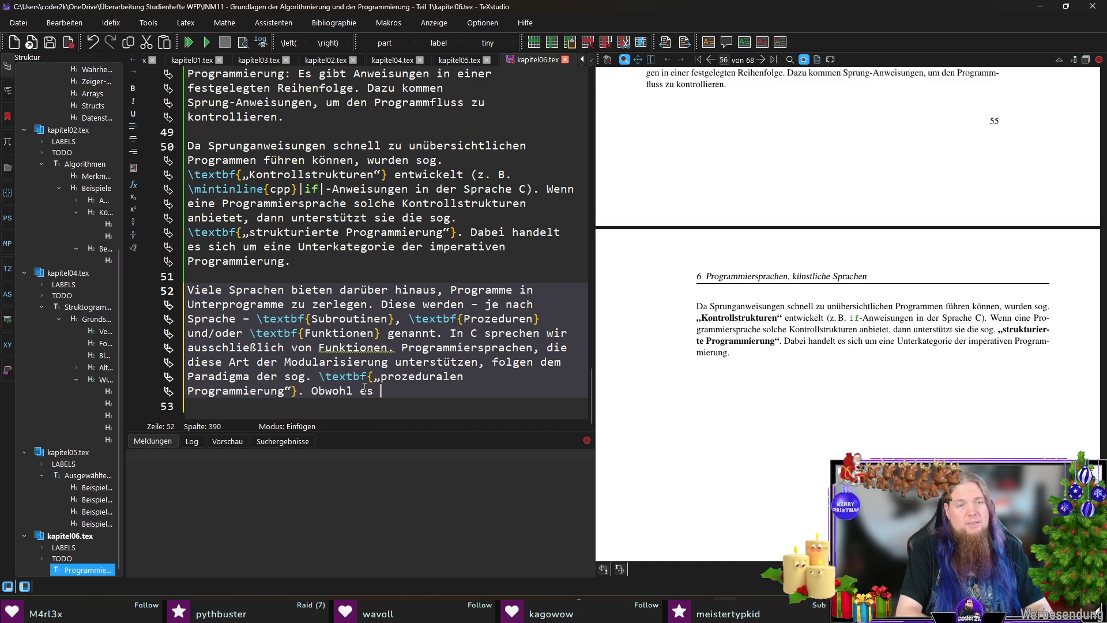
type(" Programmiersprach")
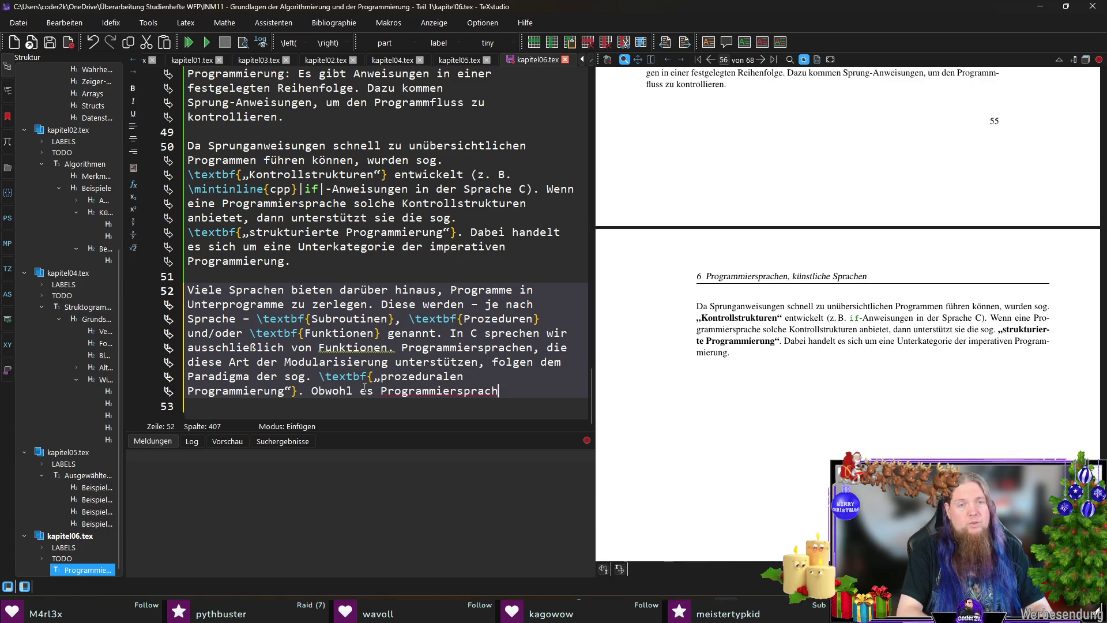
type("enprozedurale")
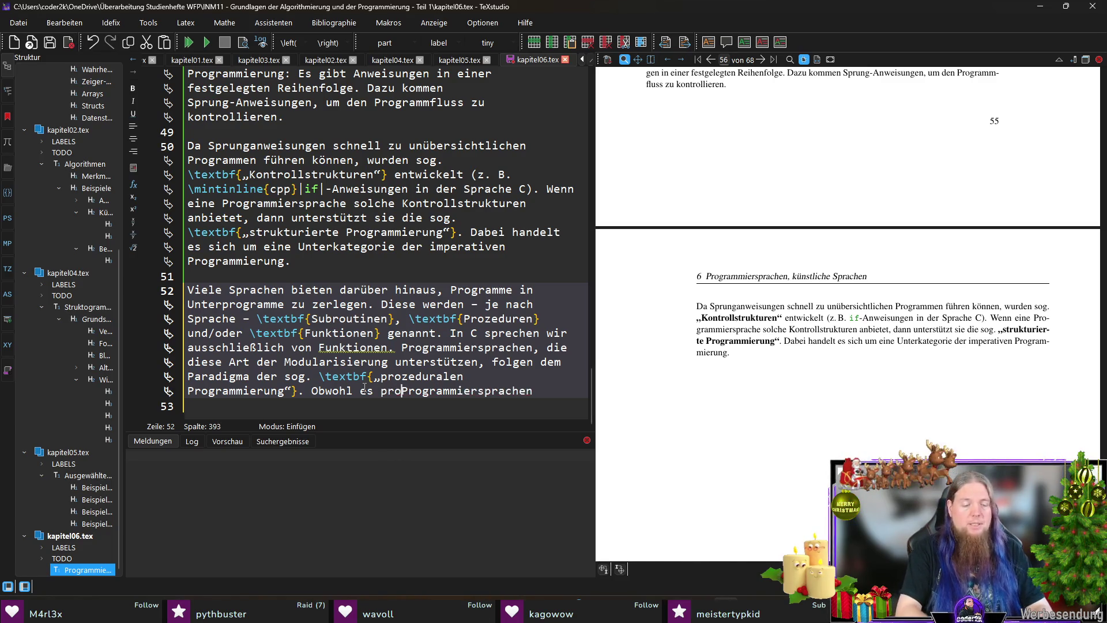
key("ctrl+End")
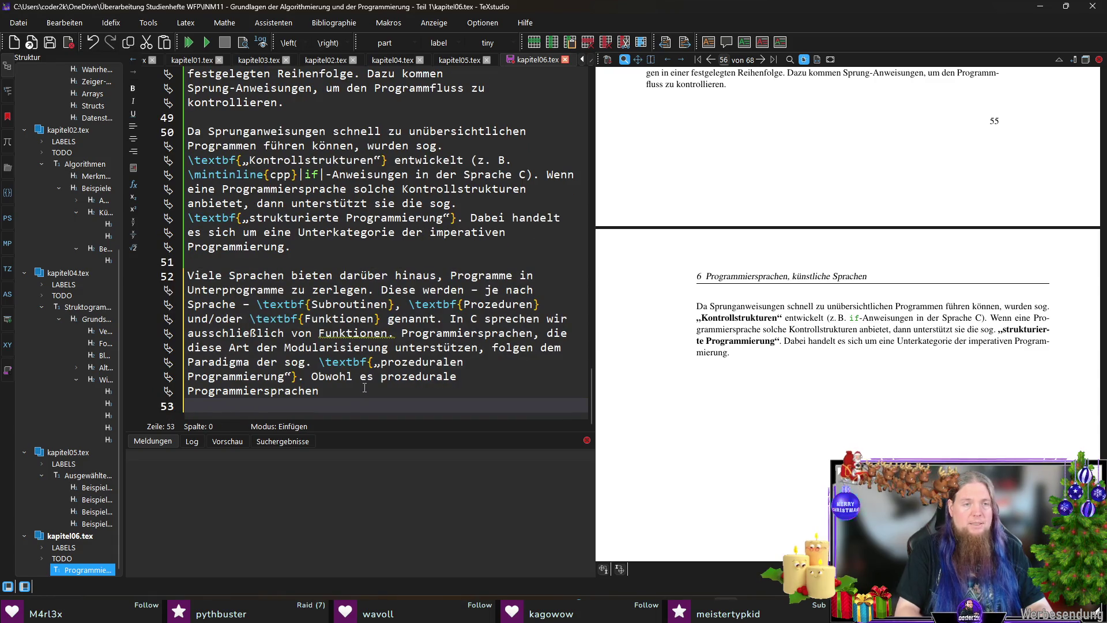
left_click(364, 387)
type("gibt, die nicht strukturiert sind (z.")
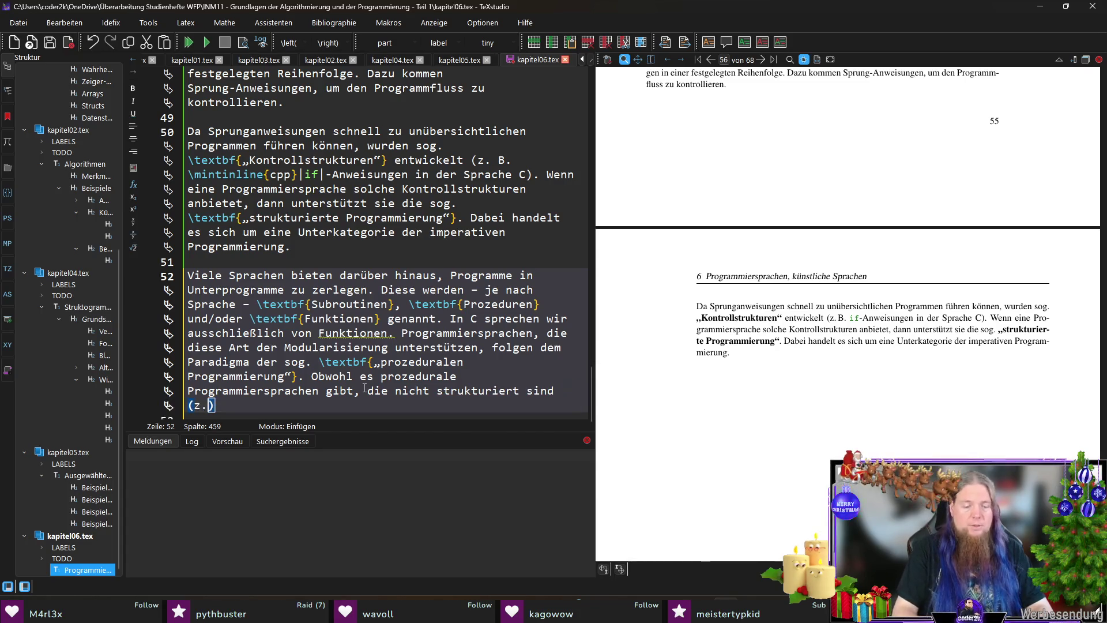
type(" B. Assemble")
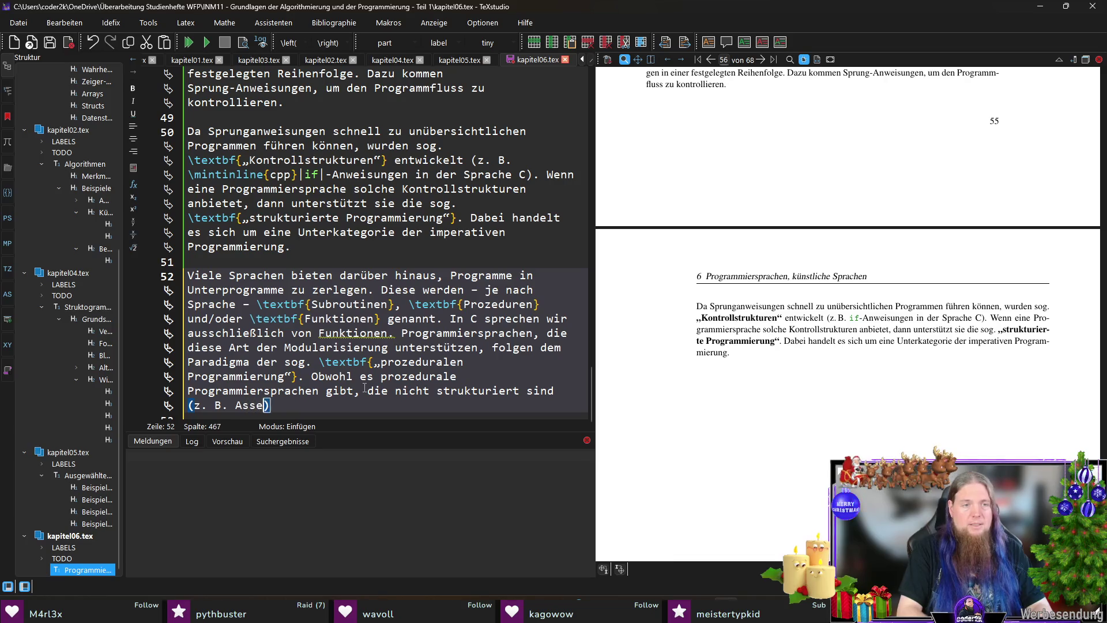
type("rsprachen,")
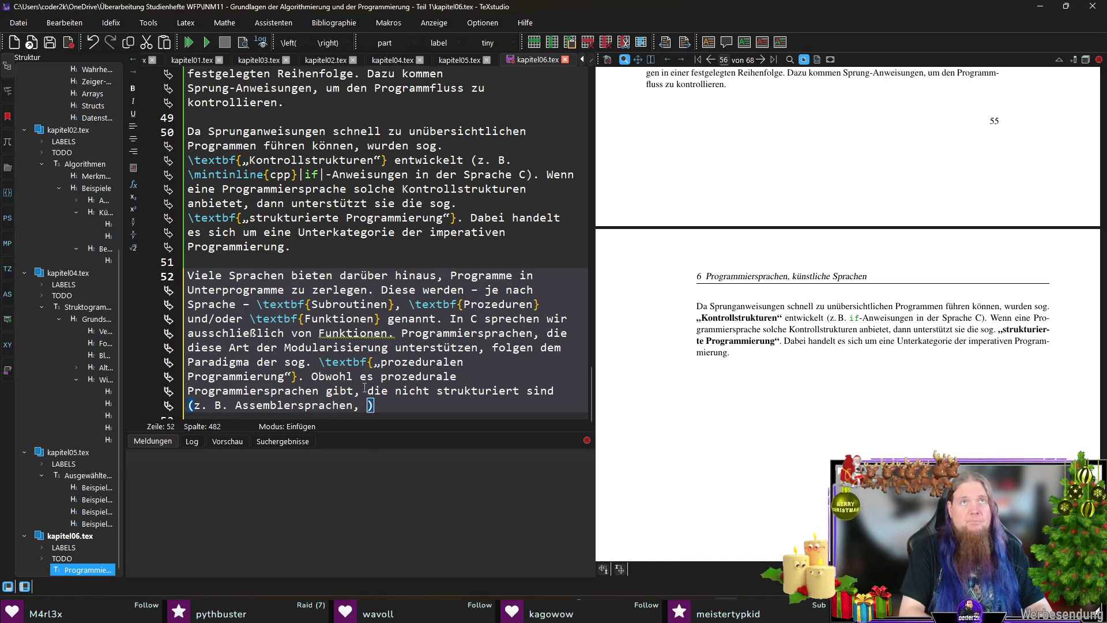
key("BackSpace")
key("BackSpace")
type("oder frü")
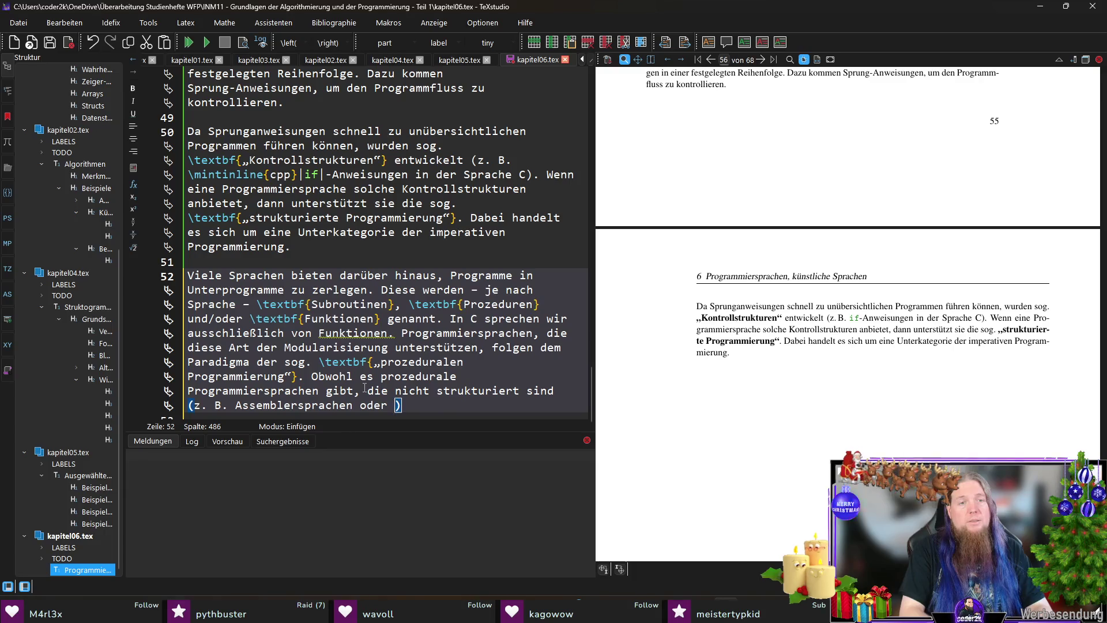
type("he BASIC-Dialekte")
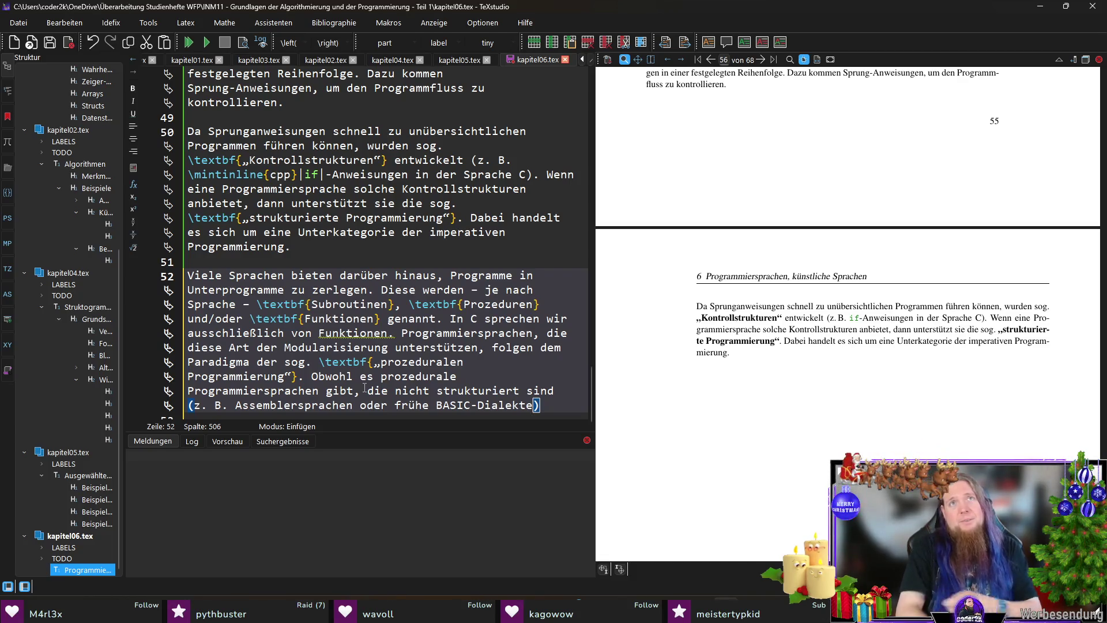
key("Right")
type(", so ")
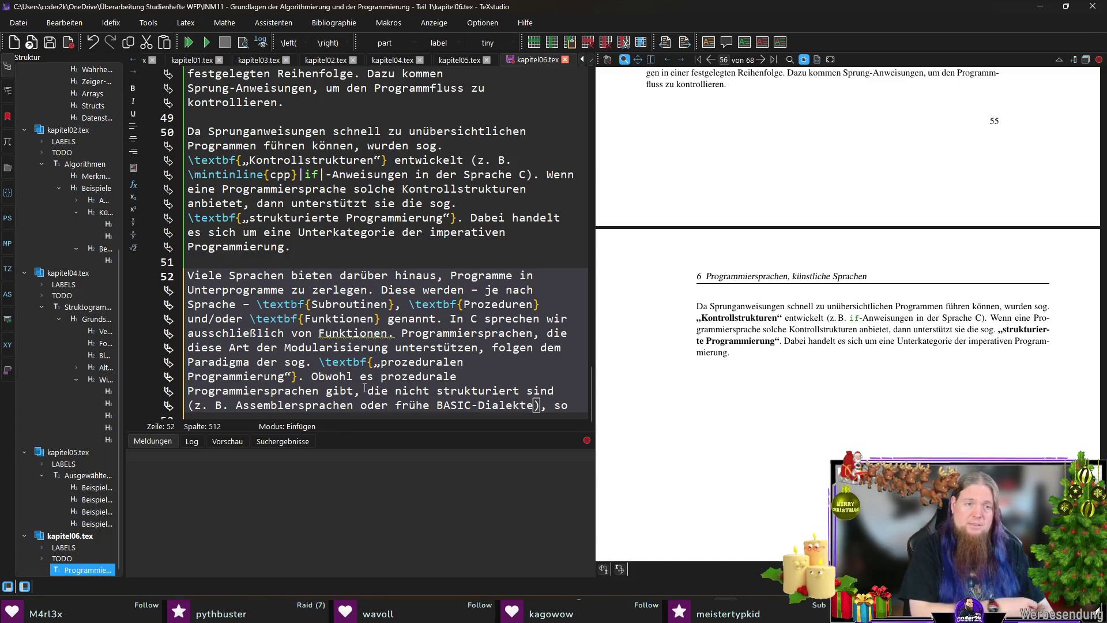
type("gibt d")
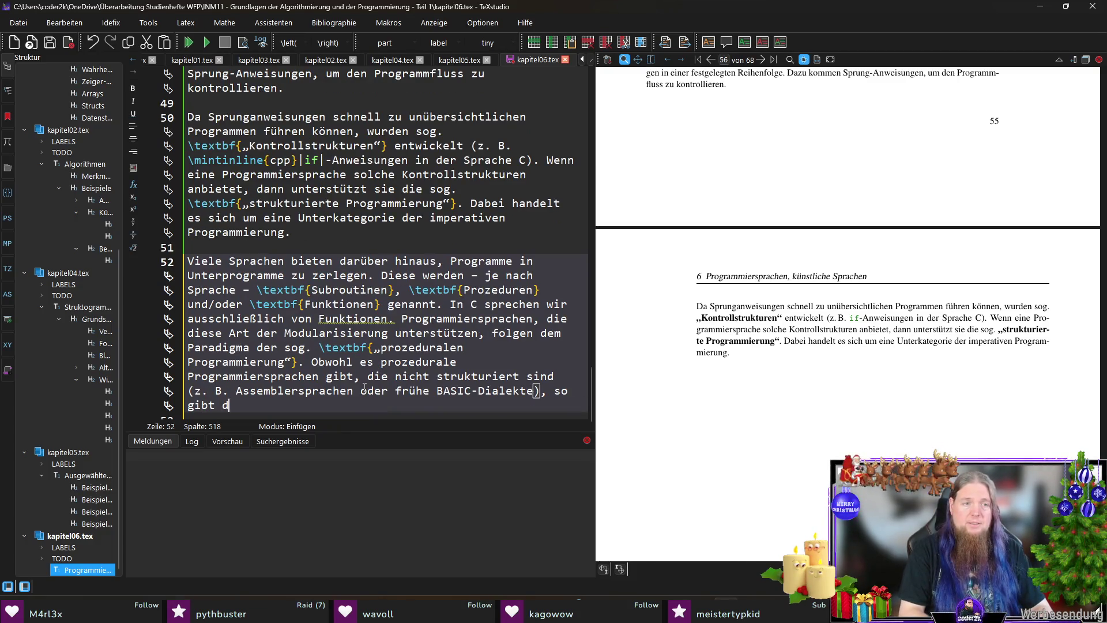
type("ennoch für di")
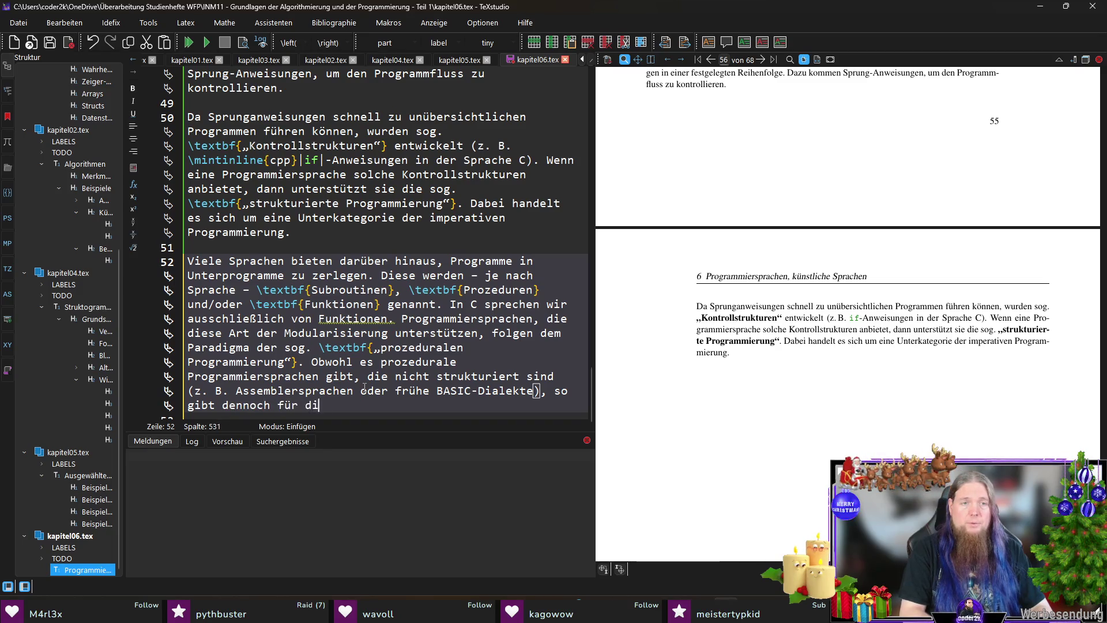
type("e meisten prozedura")
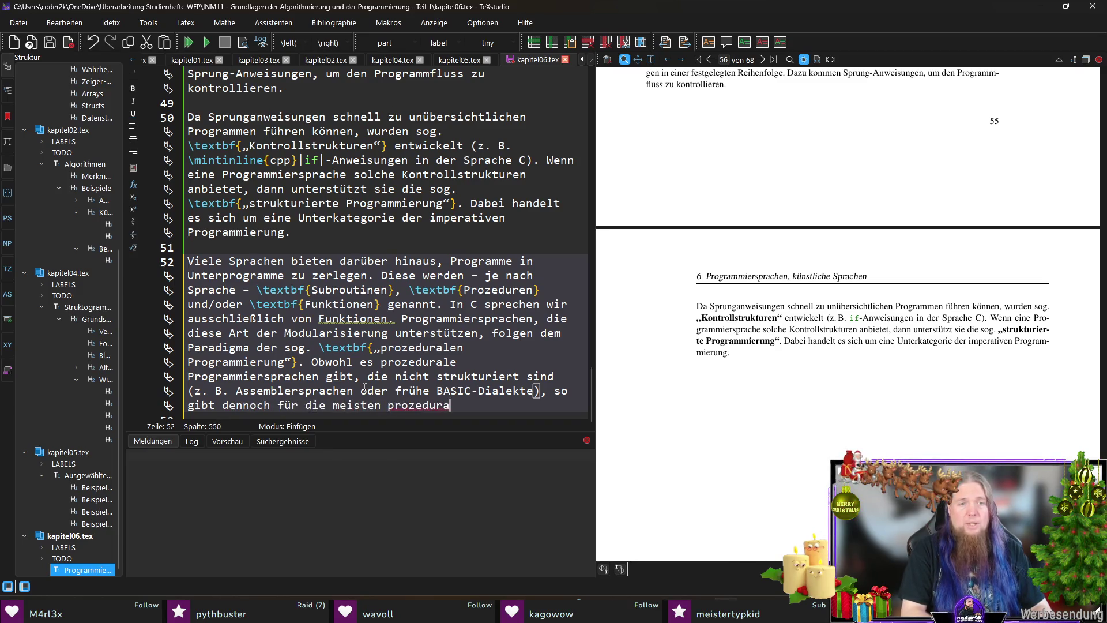
type("len Sprachen, dass s")
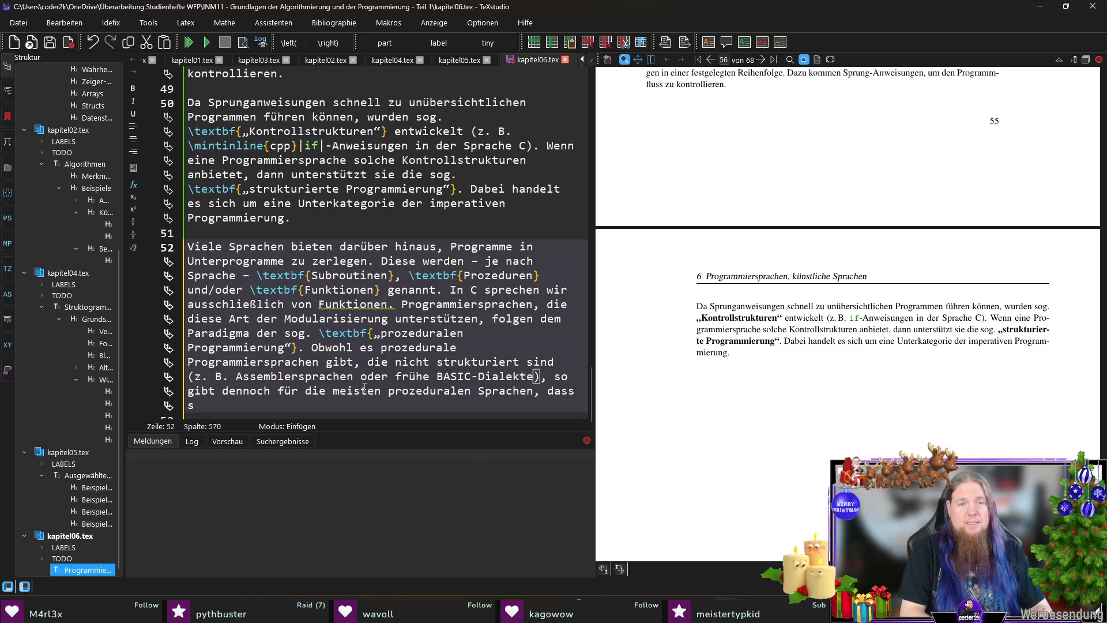
type("ie ebenfalsl ")
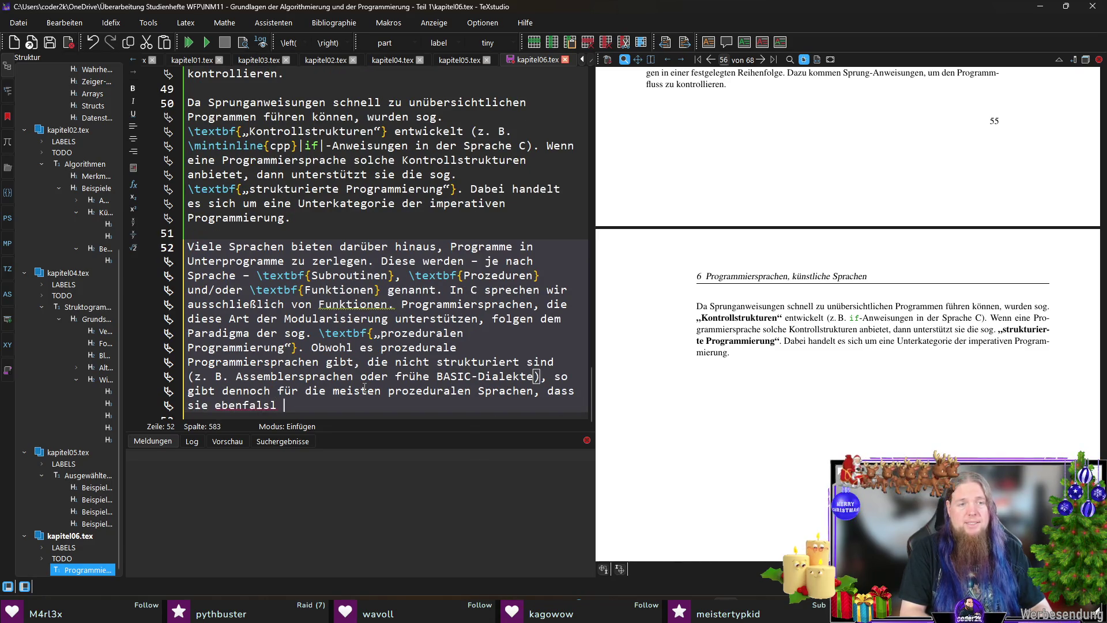
key("BackSpace")
key("BackSpace")
key("BackSpace")
type("ls")
Step: End the sentence with '…gleichzeitig auch strukturierte Sprachen sind.' and add two blank lines
key("ctrl+shift+Left")
key("Left")
key("ctrl+shift+Right")
type("gleichzeitig")
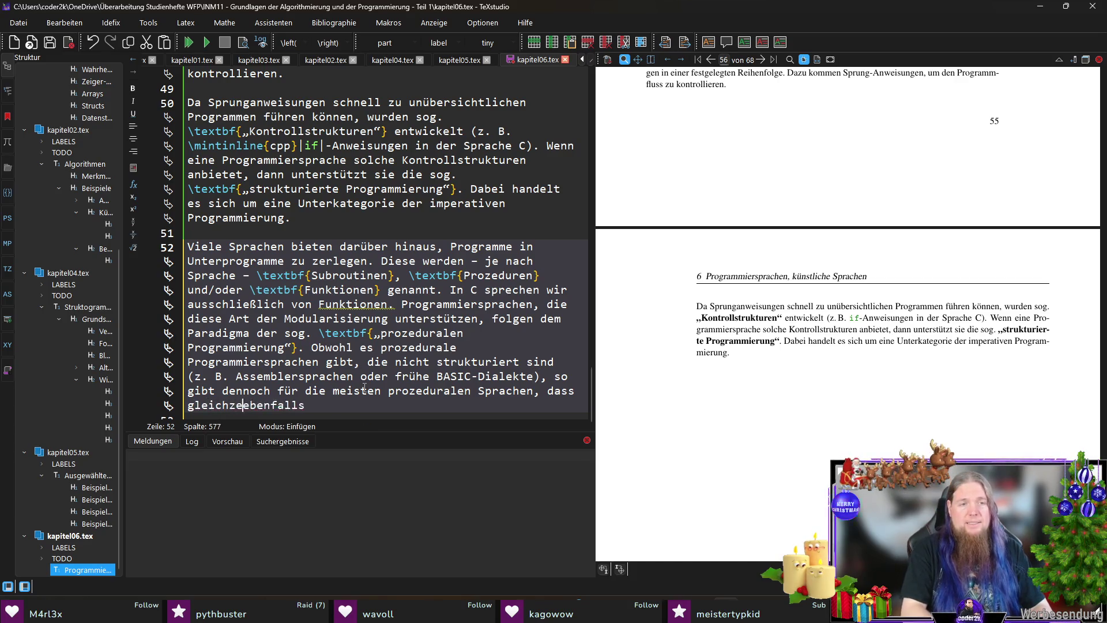
key("ctrl+shift+Right")
type("auch ")
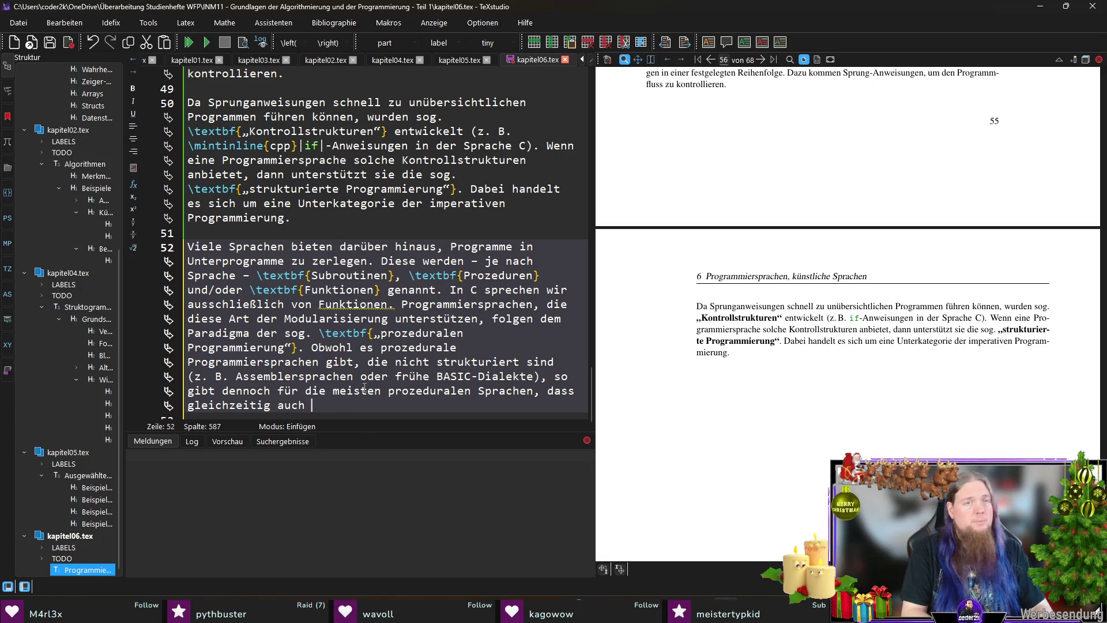
type("struk")
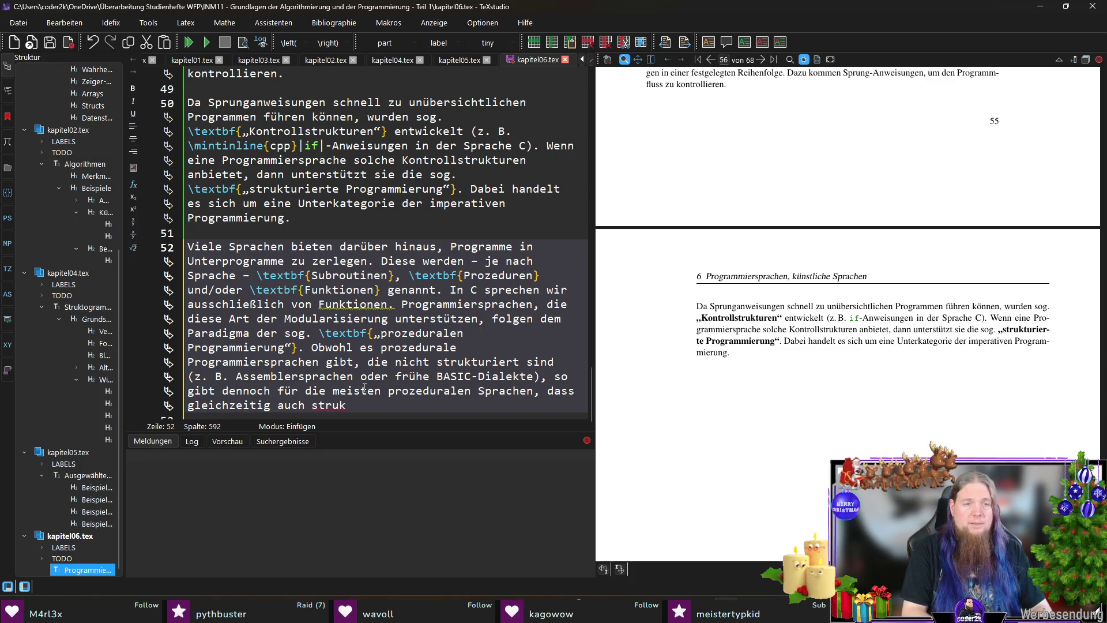
type("turierte Sprachen sind.")
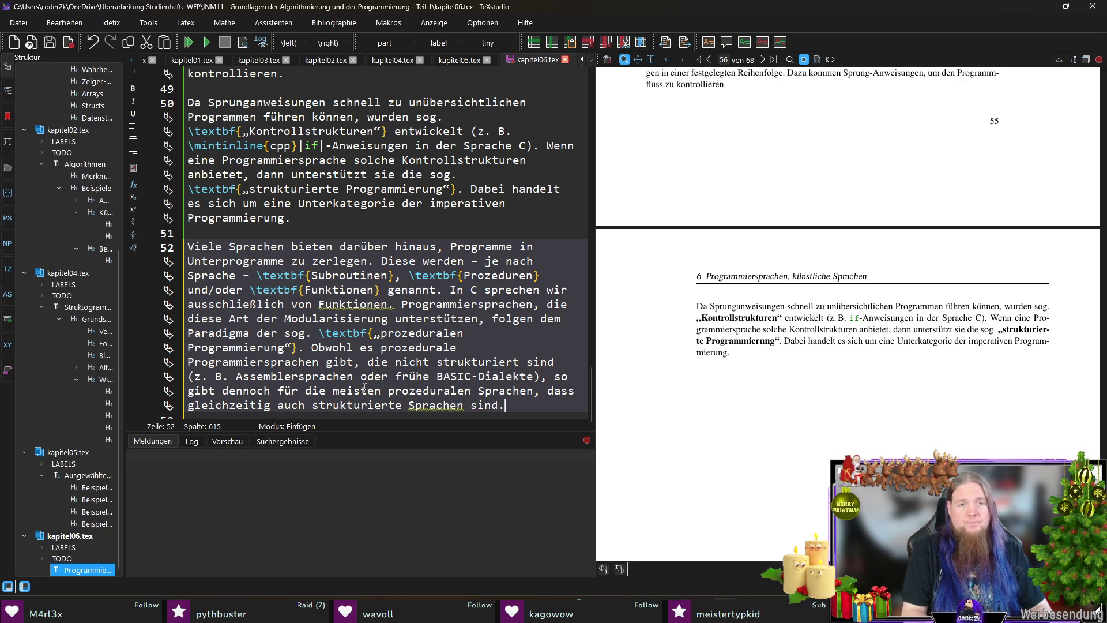
key("Return")
key("Return")
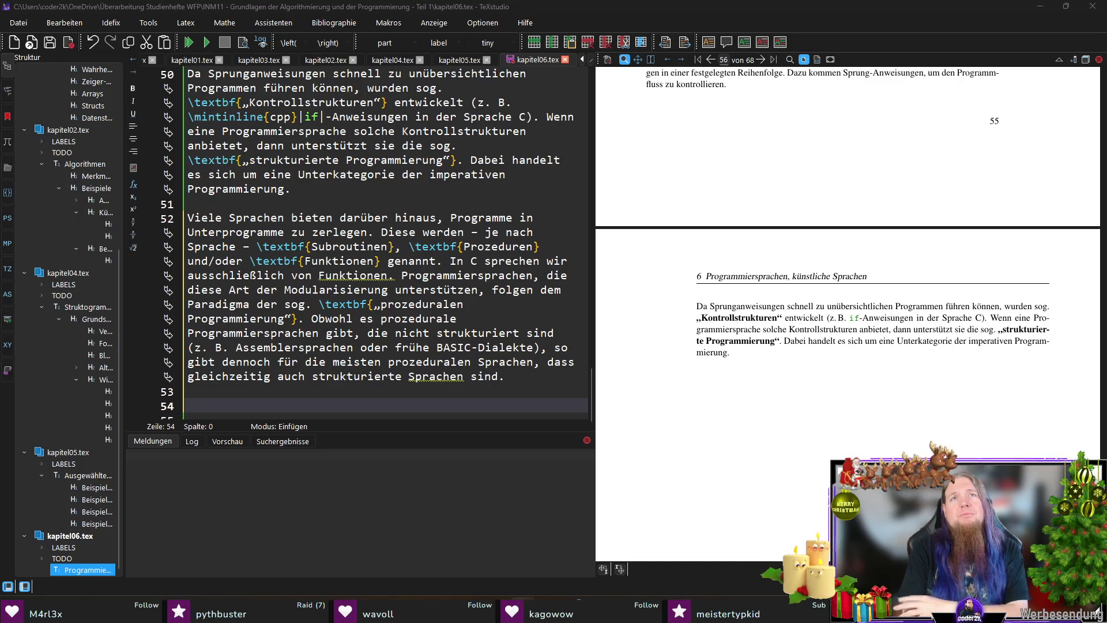
key("Return")
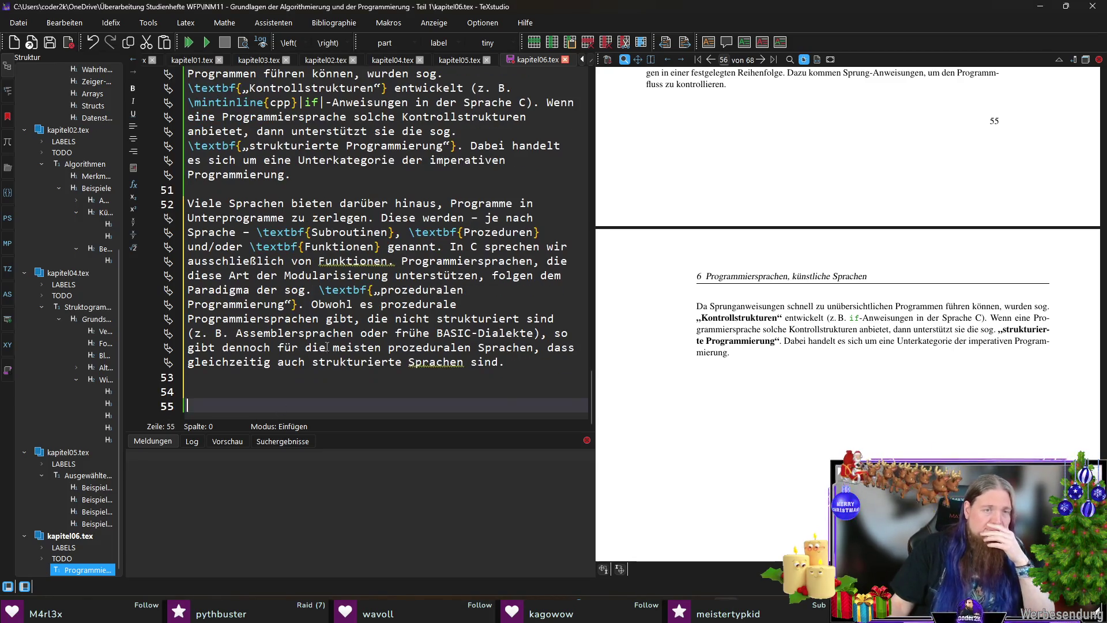
Step: Start line 54 with 'Auf Basis von Sprachen, die sowohl strukturiert als auch prozedural'
key("Up")
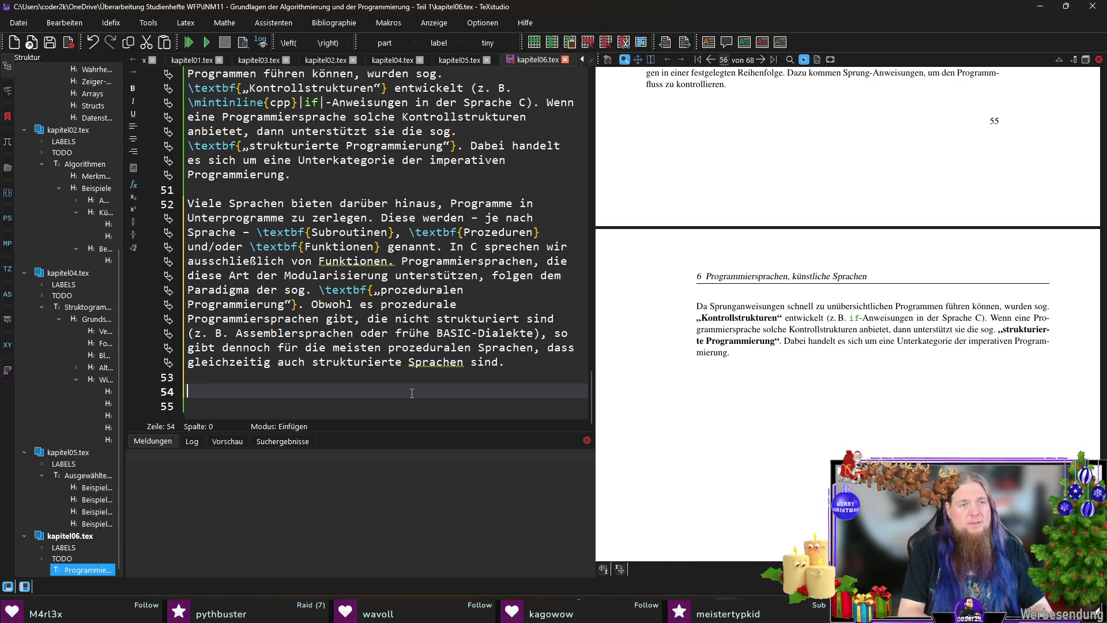
type("Später e")
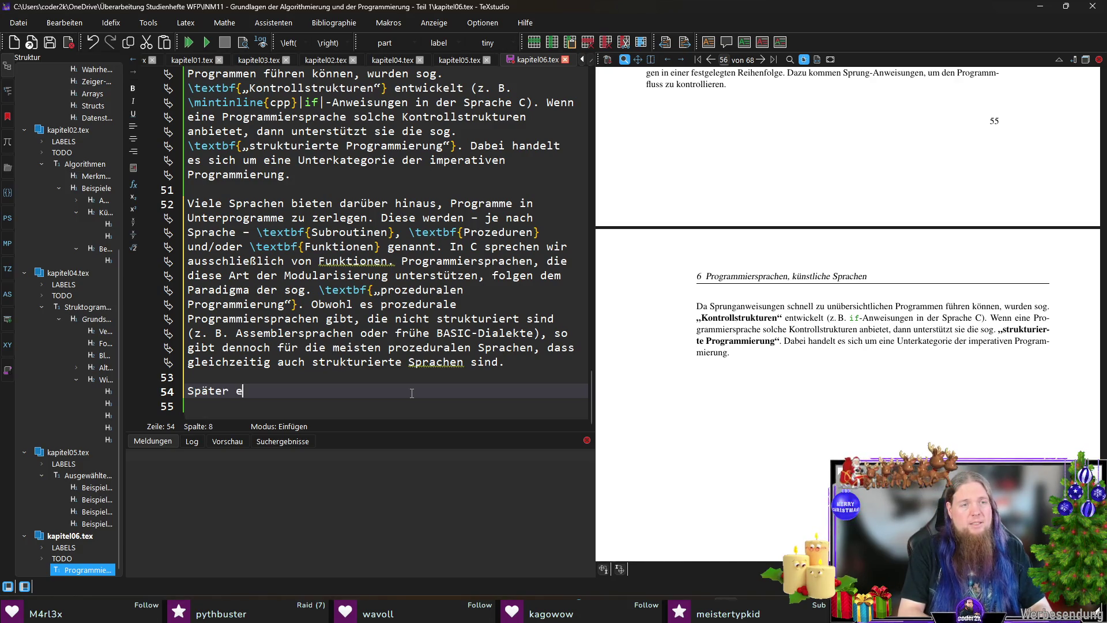
type("ntwickelten sich Sprachen,")
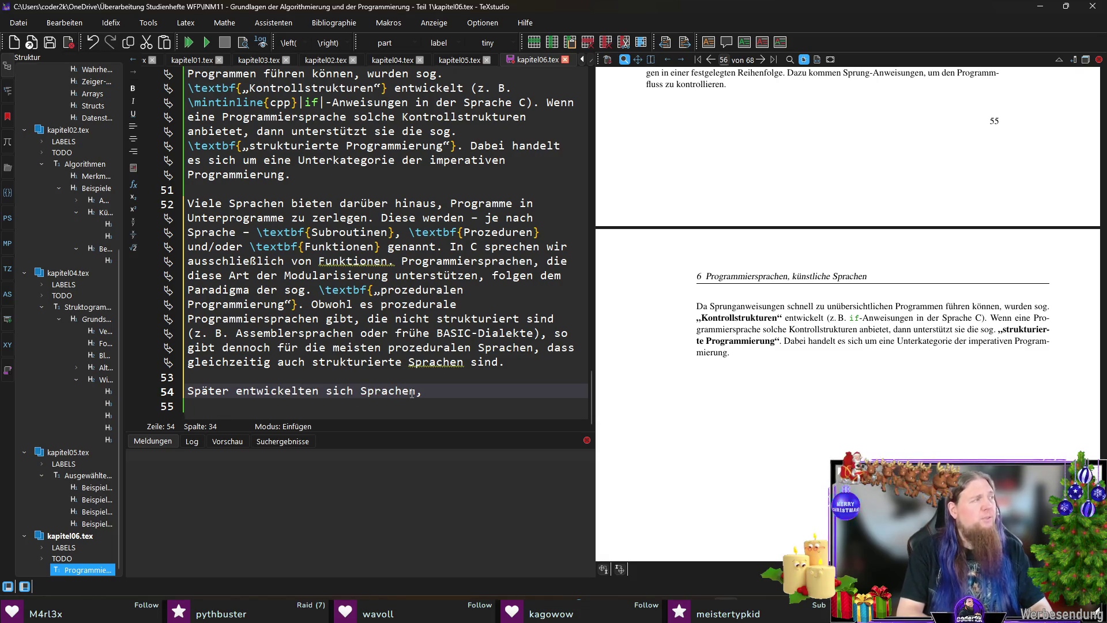
key("shift+Home")
type("Es ent")
key("BackSpace")
key("BackSpace")
key("BackSpace")
key("BackSpace")
type("Auf Basis von ")
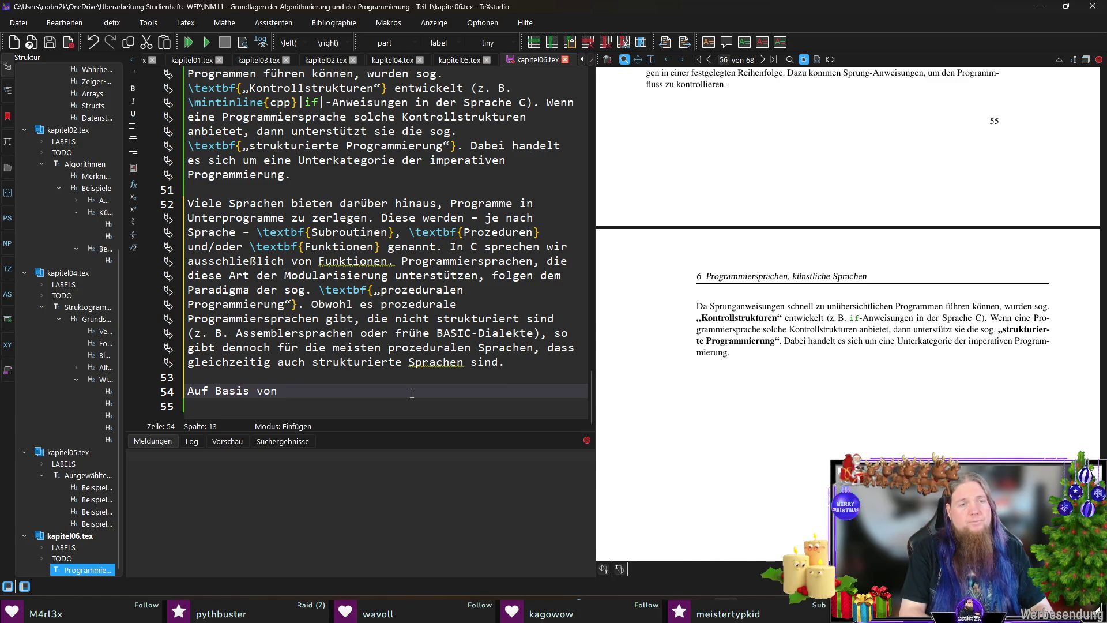
type("Sprachen, die ")
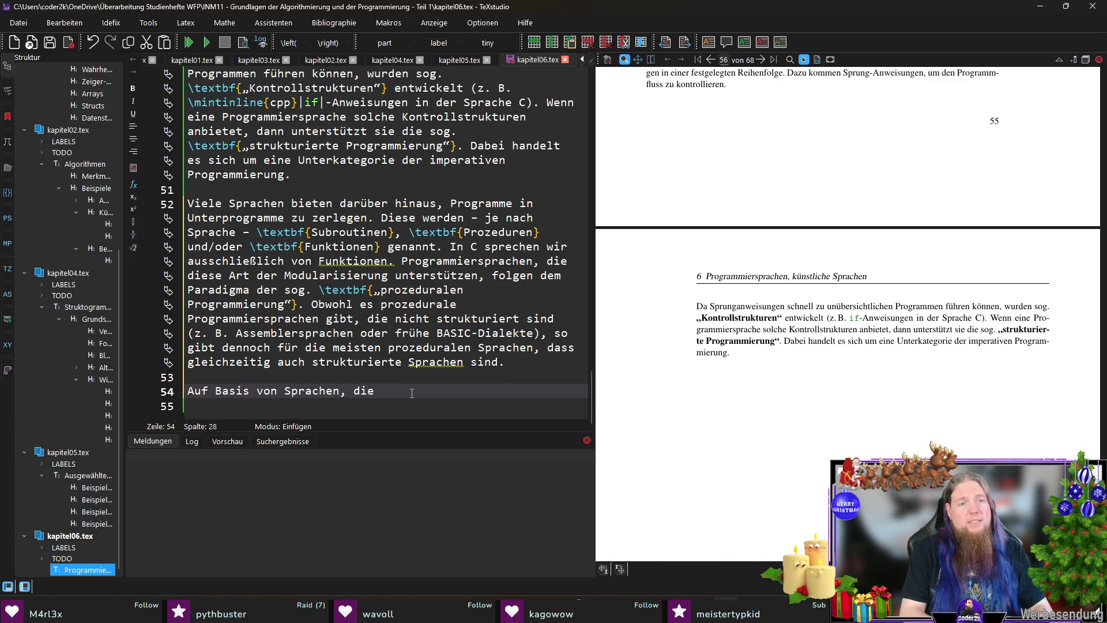
type("sowoh")
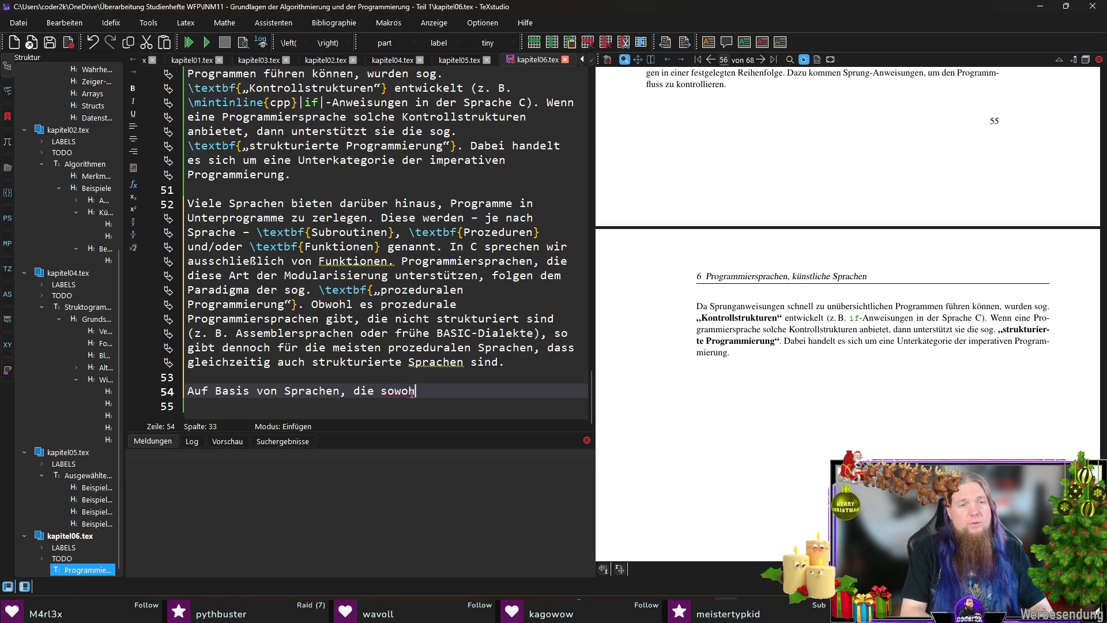
type("l prode")
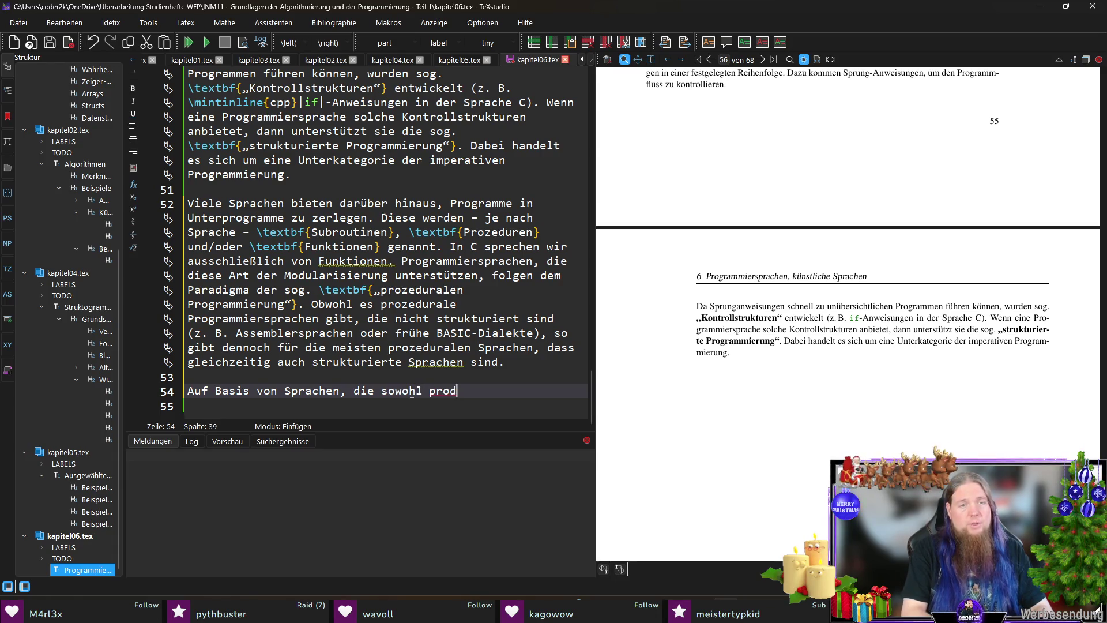
key("BackSpace")
key("BackSpace")
type("zedural a")
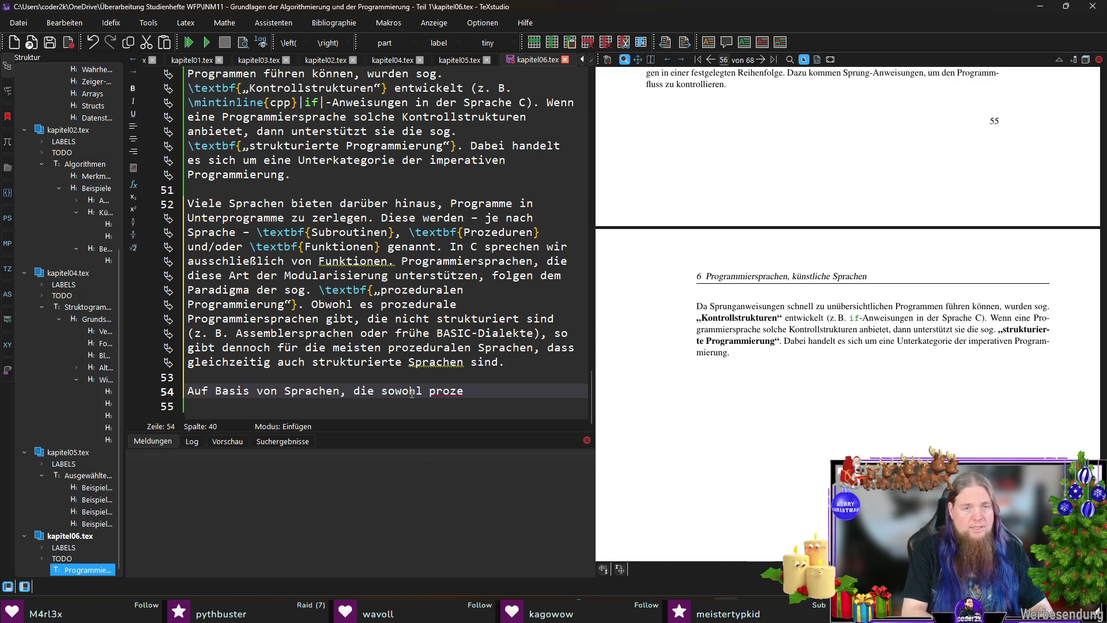
key("BackSpace")
key("BackSpace")
key("ctrl+Left")
type("struktur")
type("iert als auch")
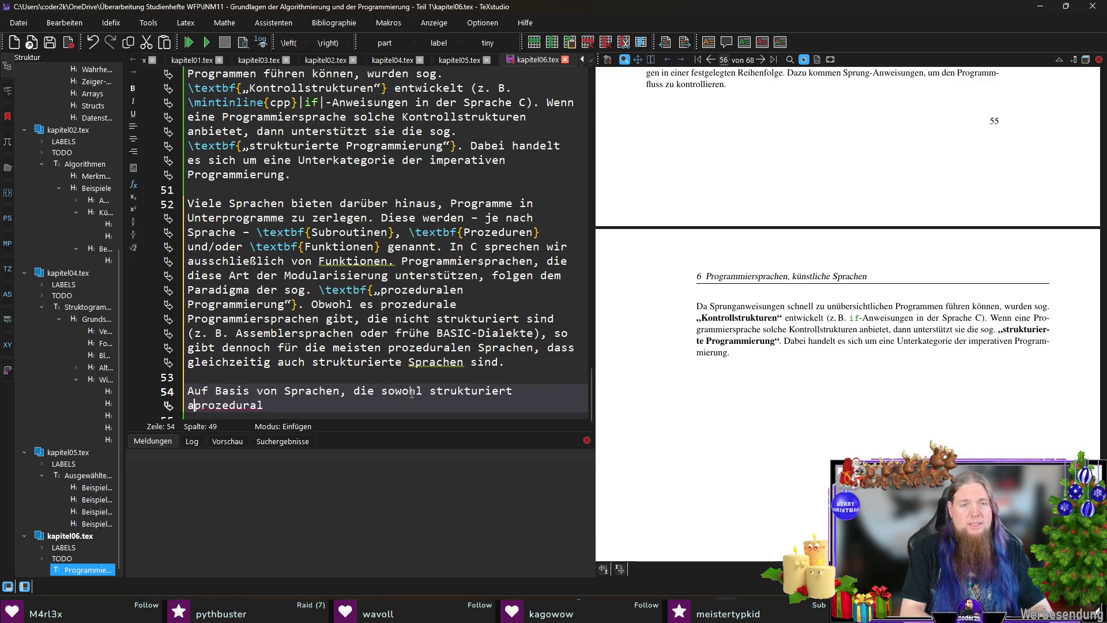
Step: Continue with 'sind, entwickelten sich Sprachen…sog. \textbf{„objektorientierten Programmierung“}' and the Studienheft reference
key("End")
type("soin")
key("BackSpace")
key("BackSpace")
key("BackSpace")
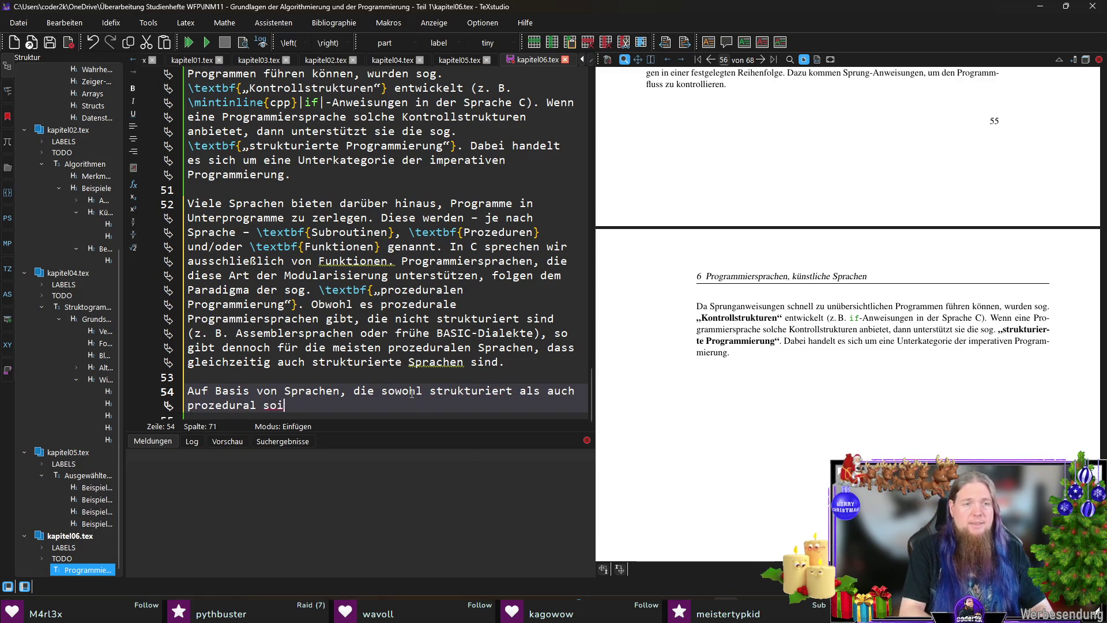
type("sind, entwickelten sich ")
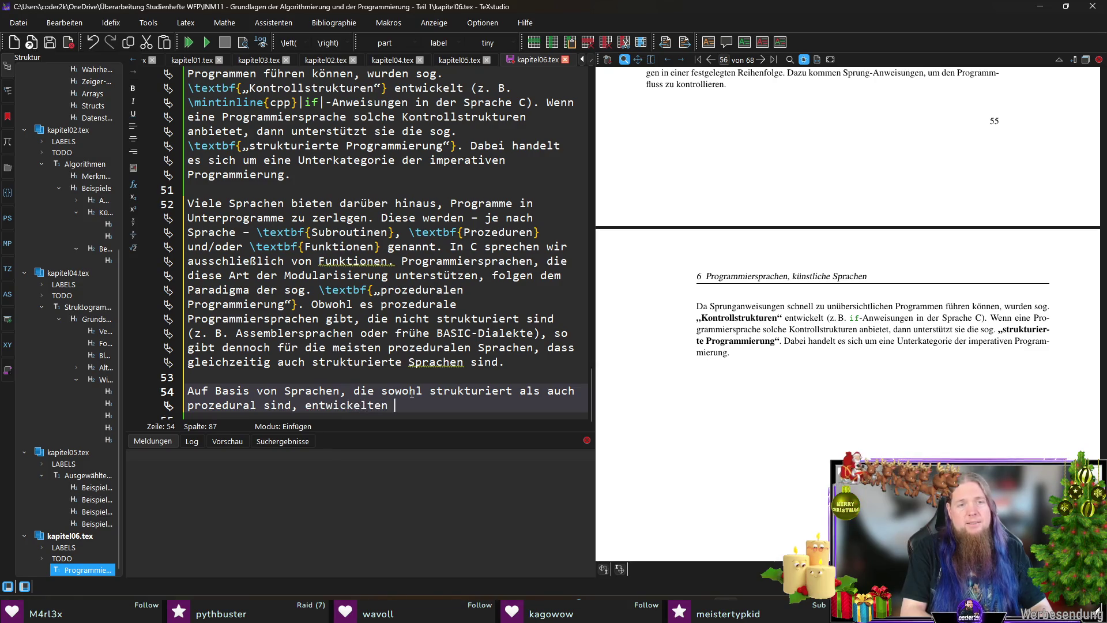
type("Spra")
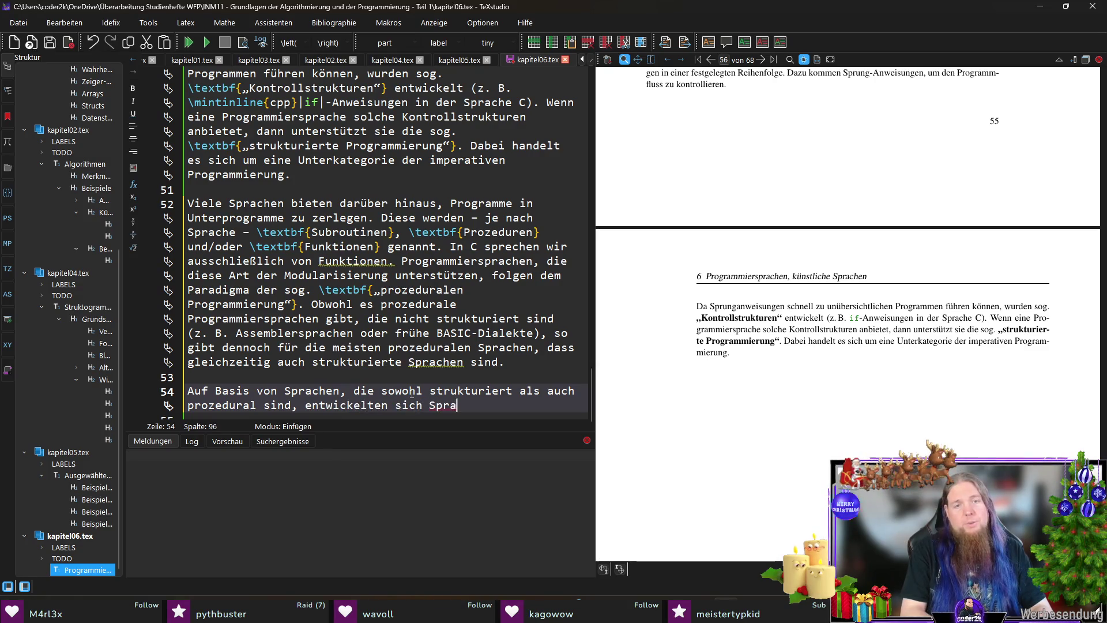
type("chen, die zusätzl")
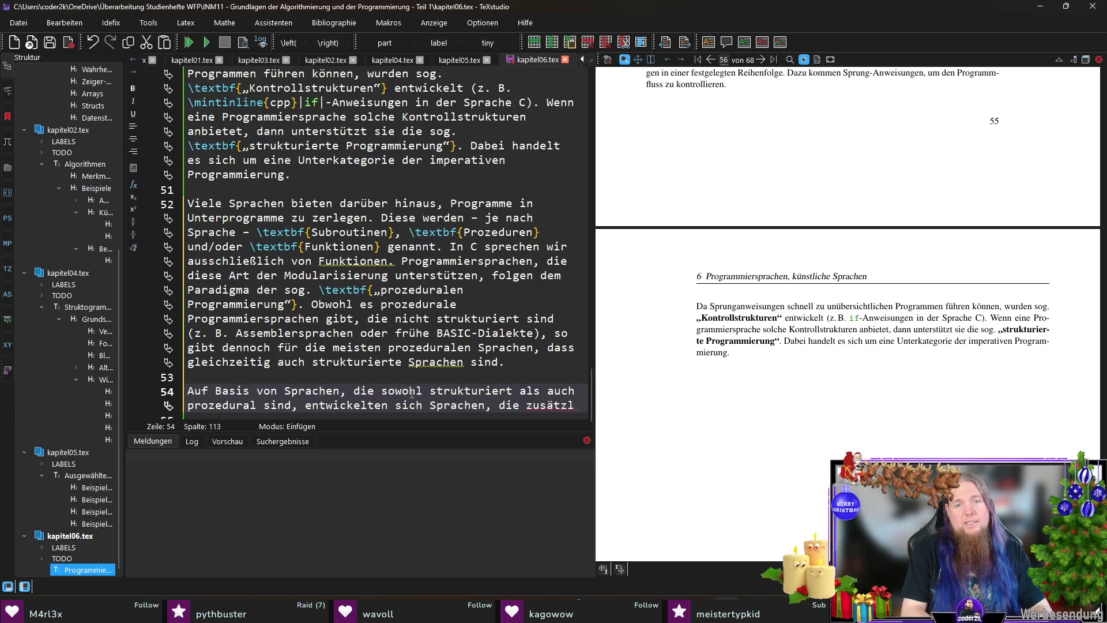
type("ich ")
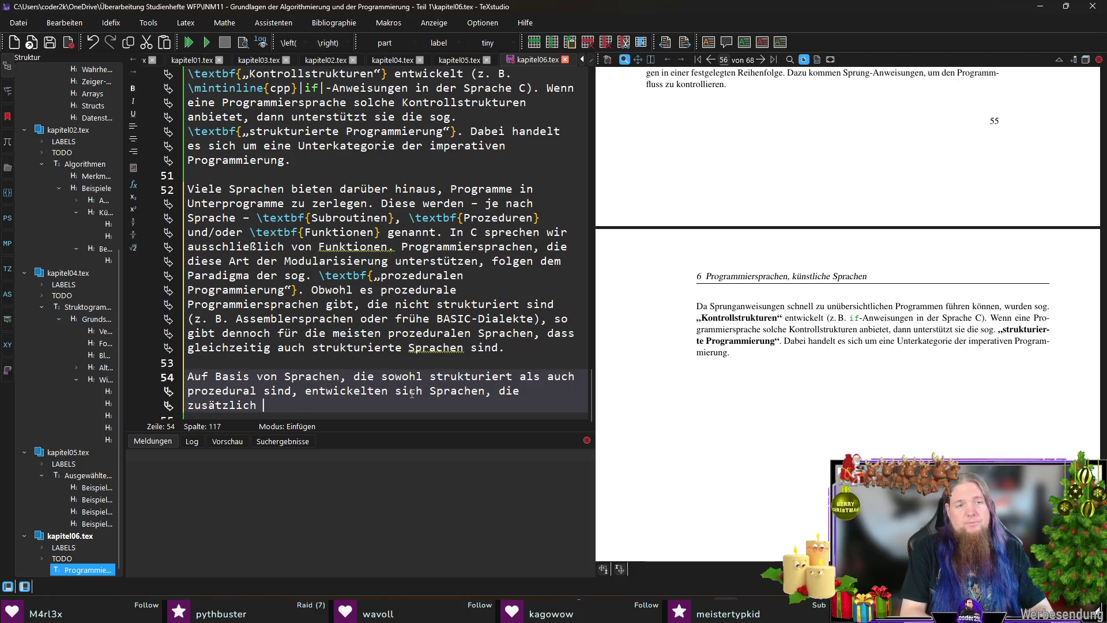
type("dem Paradigma der sog. \textbf{")
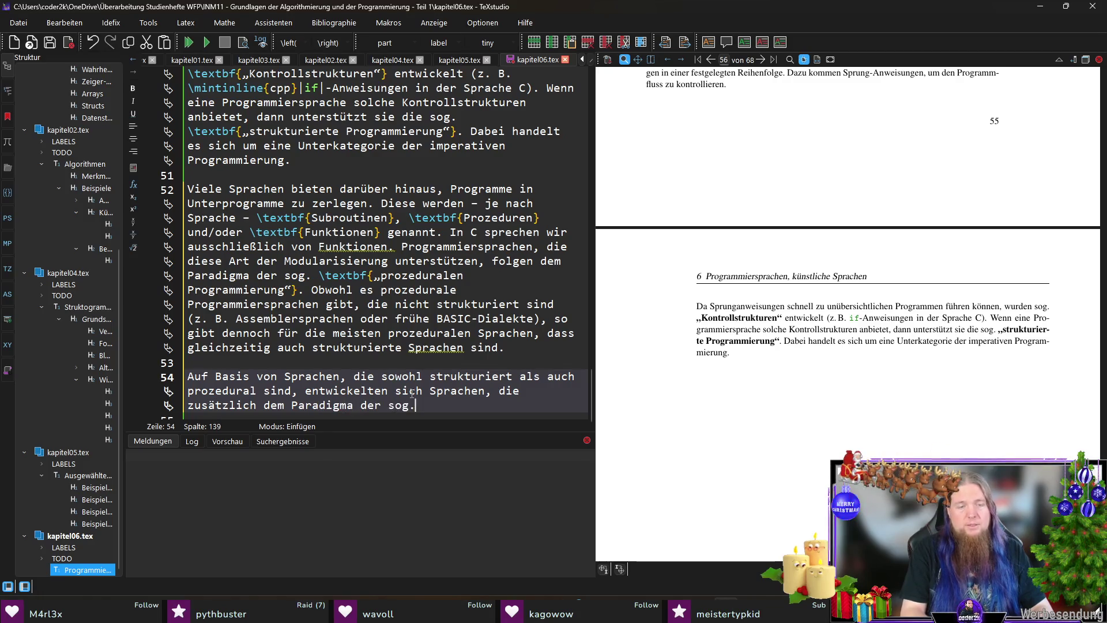
type("„")
type("objektorie")
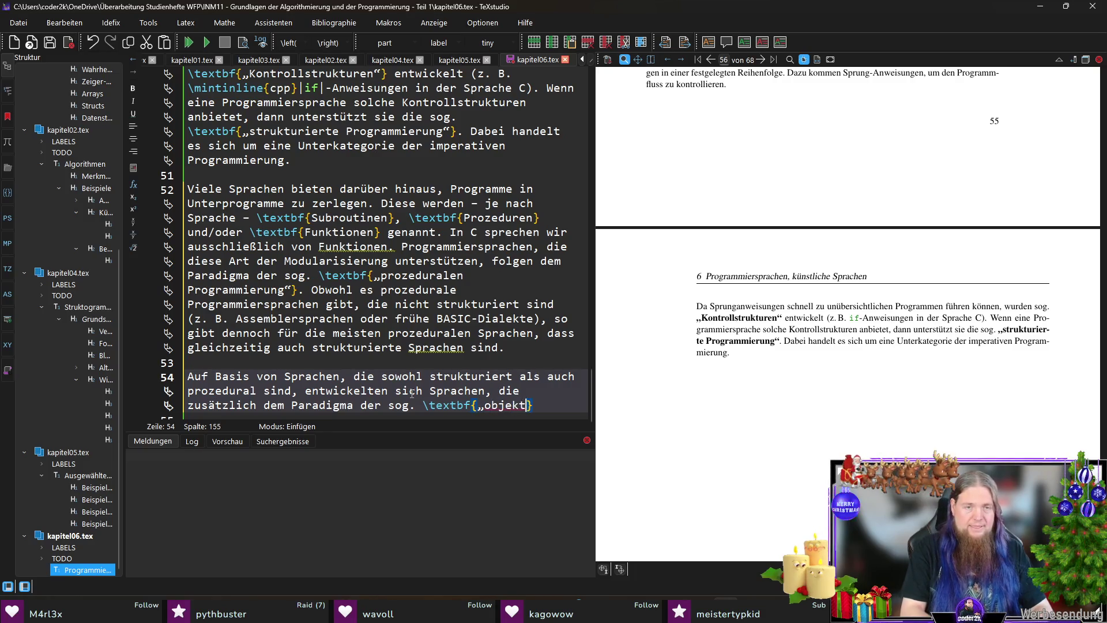
type("ntierten Programmieru")
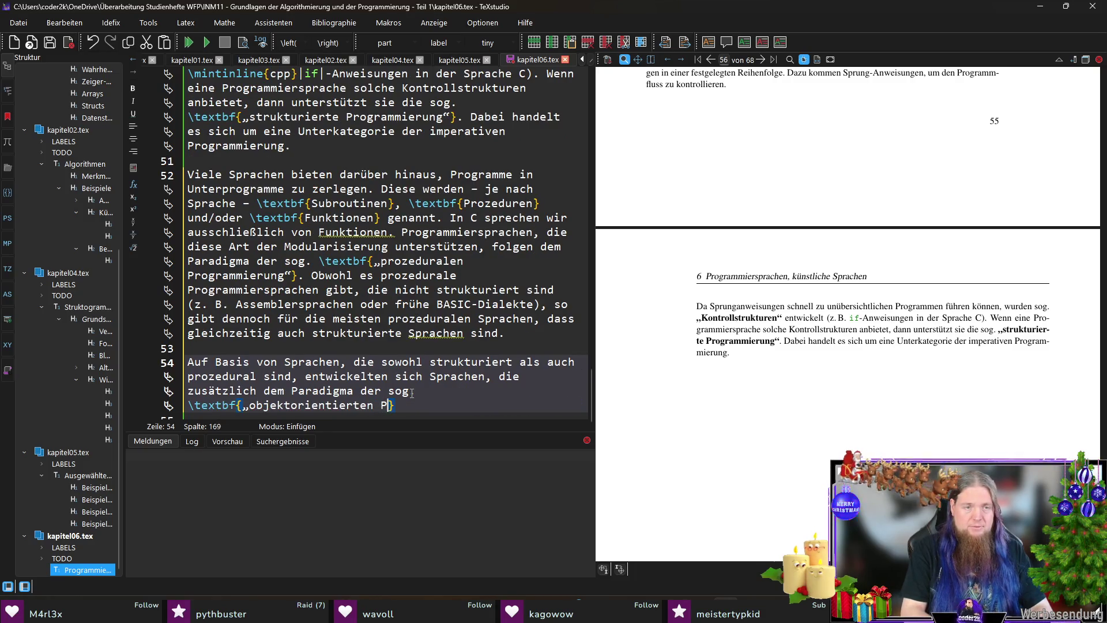
type("ng“")
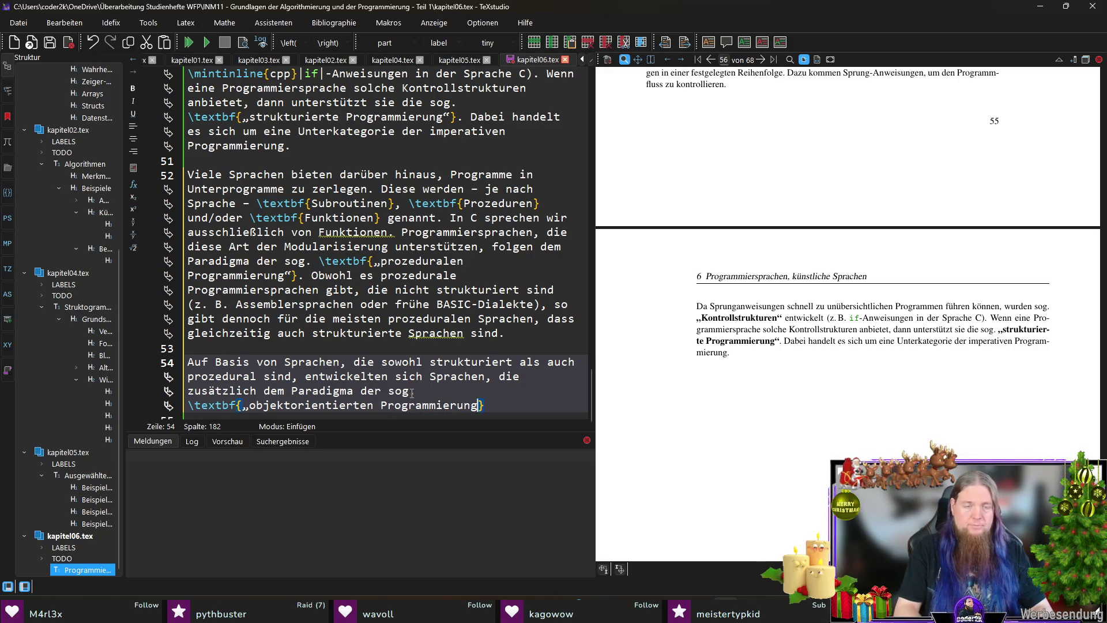
type("} folge")
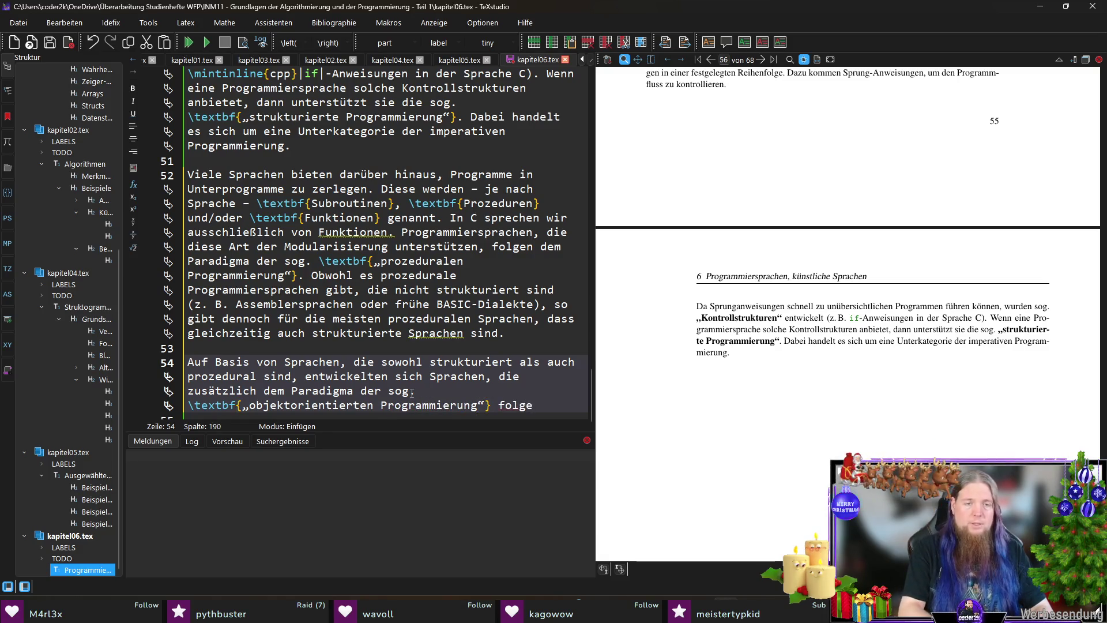
type("n.")
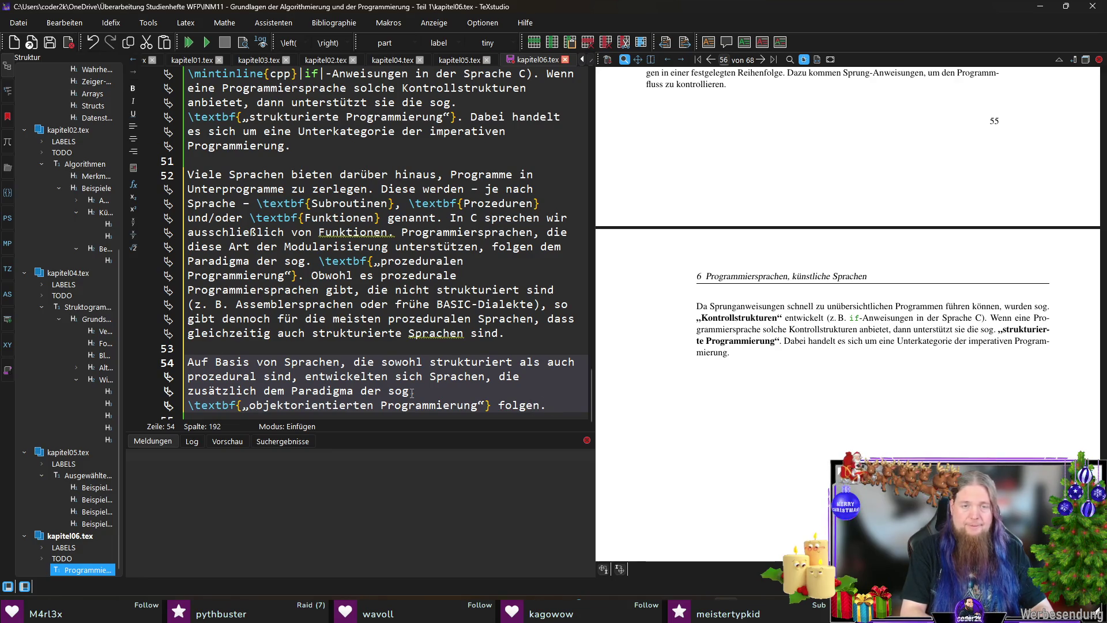
type(" Auf d")
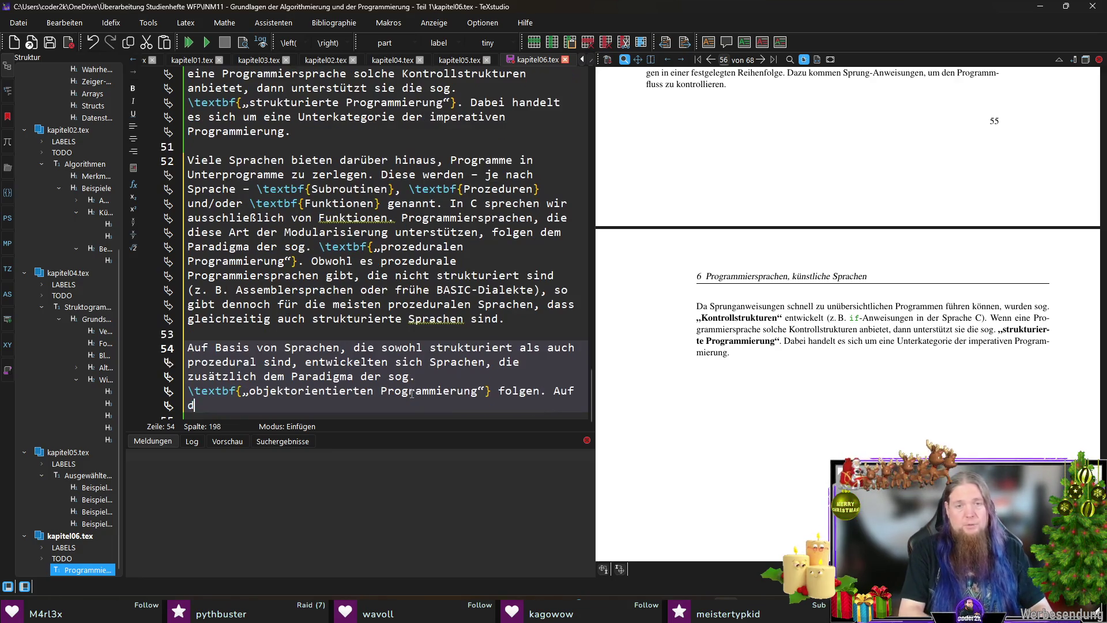
type("ieses Paradigma ")
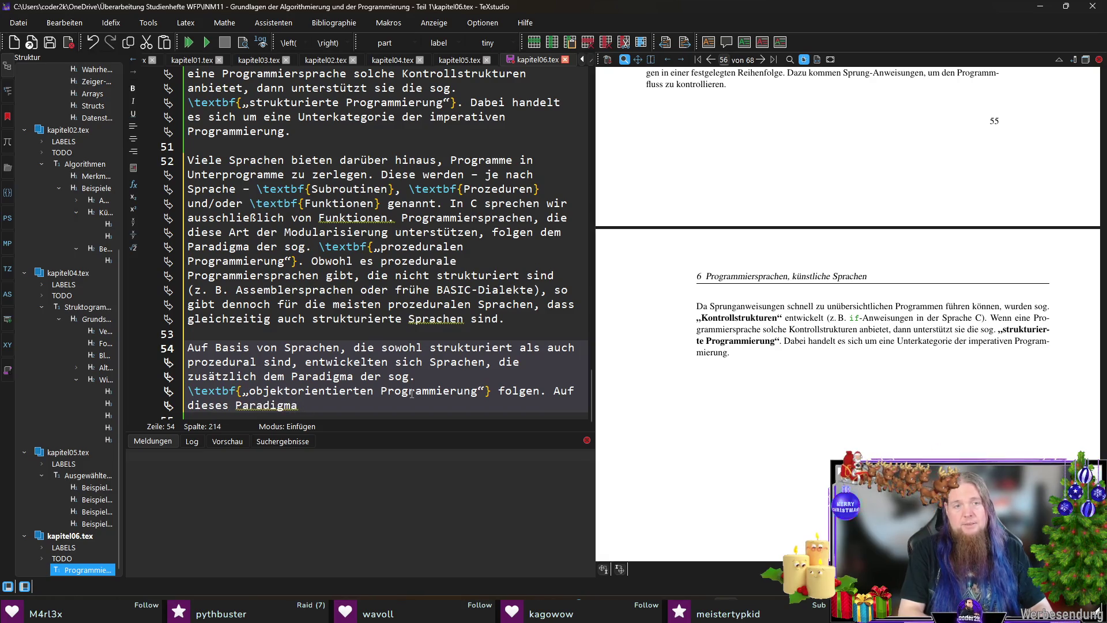
type("wird in Std")
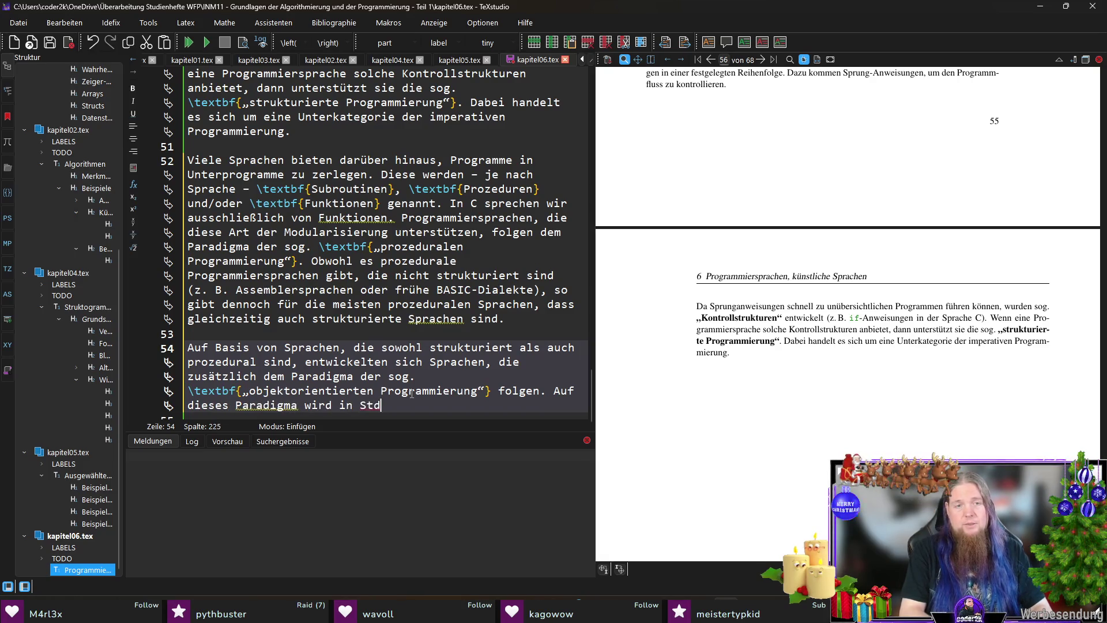
key("BackSpace")
Step: Drop the %TODO note after Studienheft and insert a \ref reference
type("udienh")
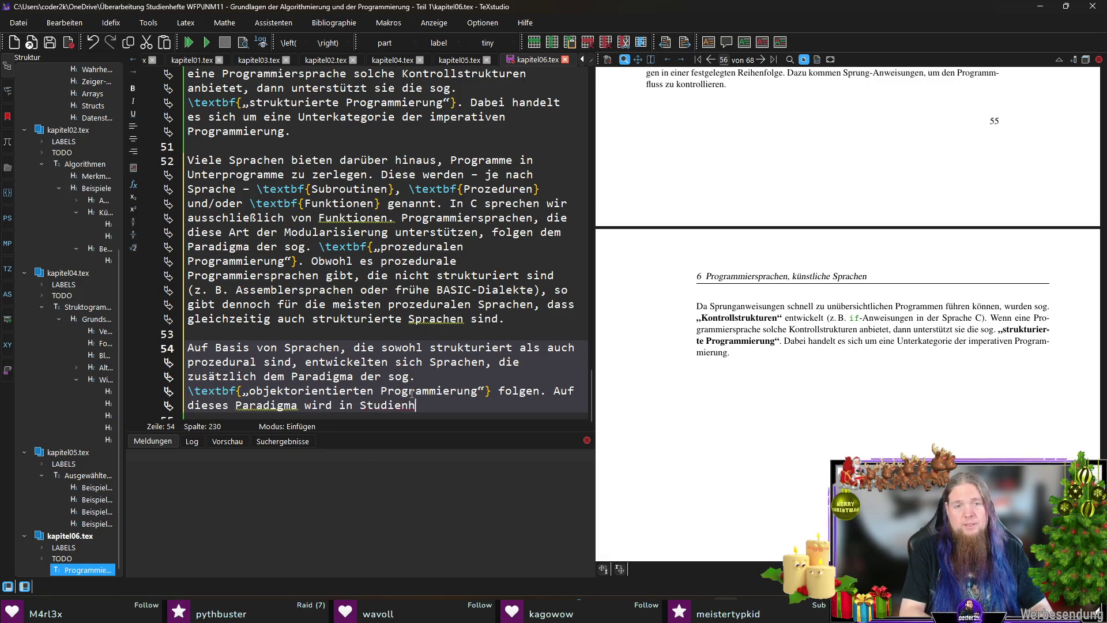
type("eft %TODO nä")
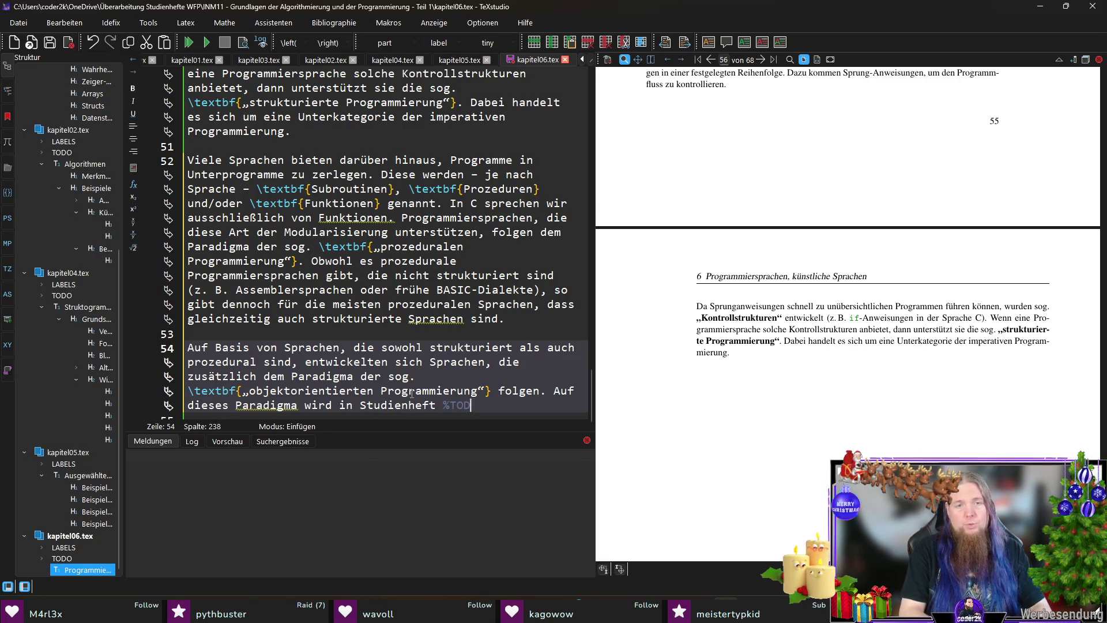
key("BackSpace")
key("BackSpace")
key("BackSpace")
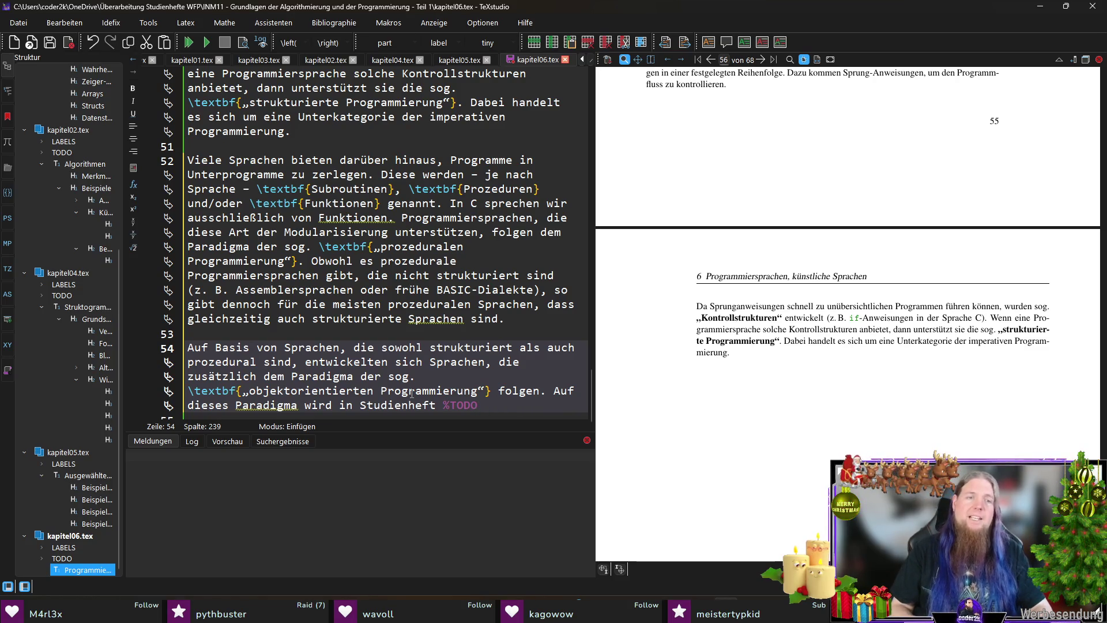
key("BackSpace")
key("BackSpace")
key("BackSpace")
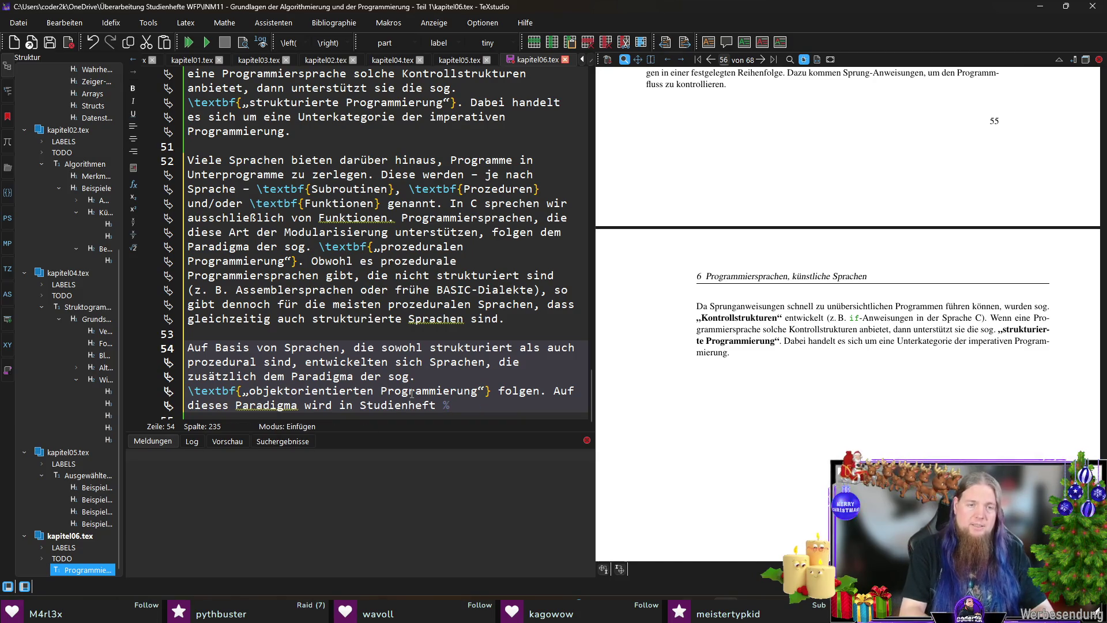
key("BackSpace")
type("{")
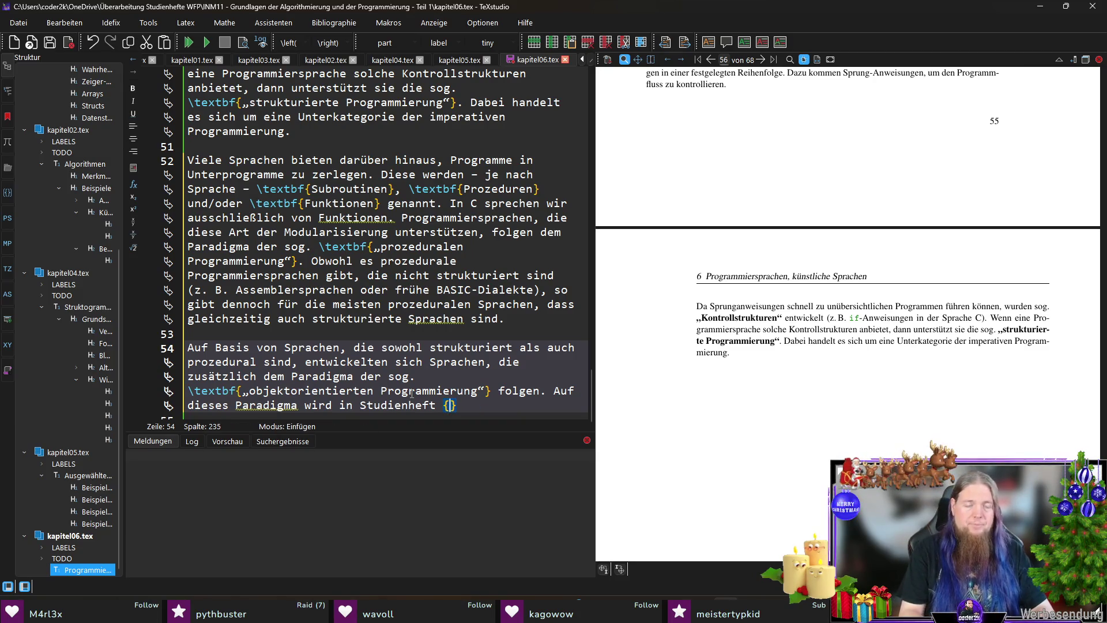
type("\ref")
key("Return")
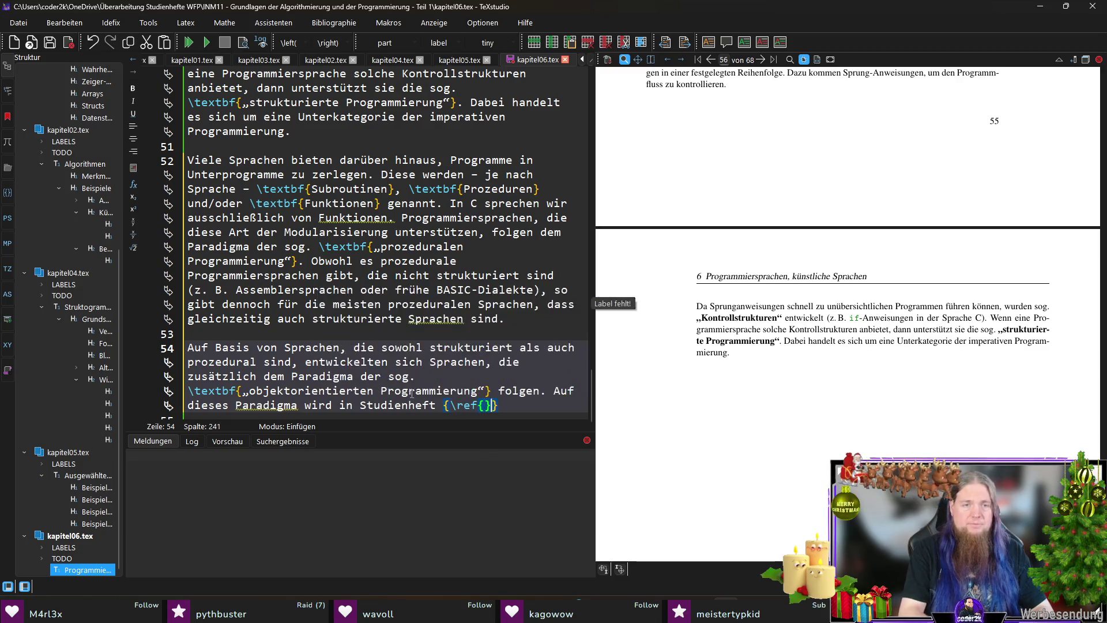
Step: Leave the \ref empty, end with 'näher eingegangen.' and recompile the PDF
key("Left")
type("???}}")
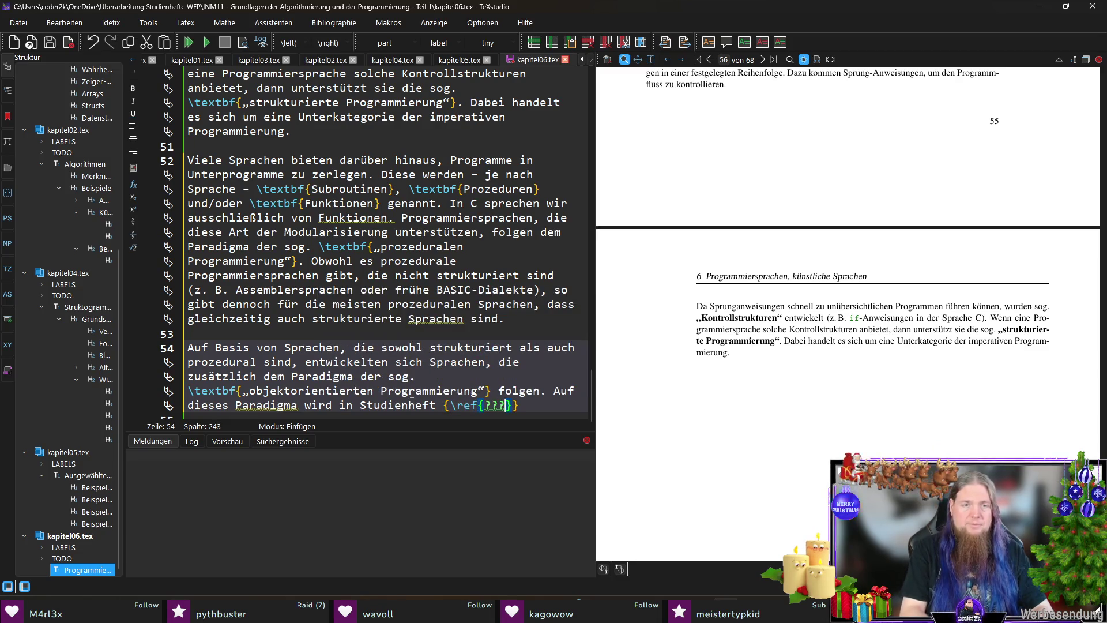
key("Left")
key("Left")
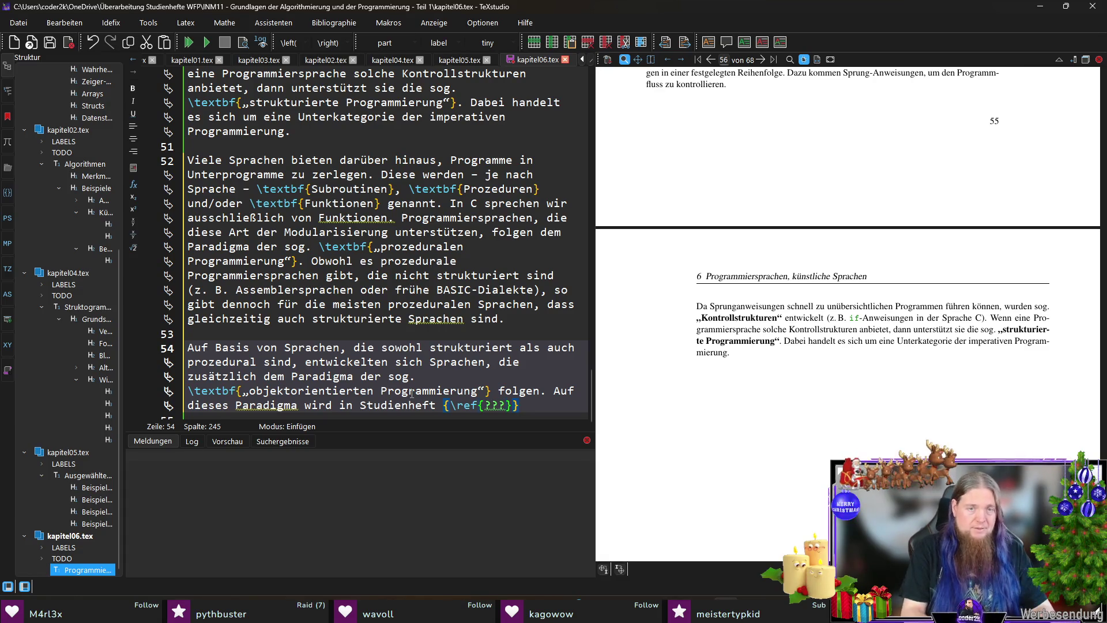
key("shift+Left")
key("shift+Left")
key("shift+Left")
key("BackSpace")
type("}} näher einge")
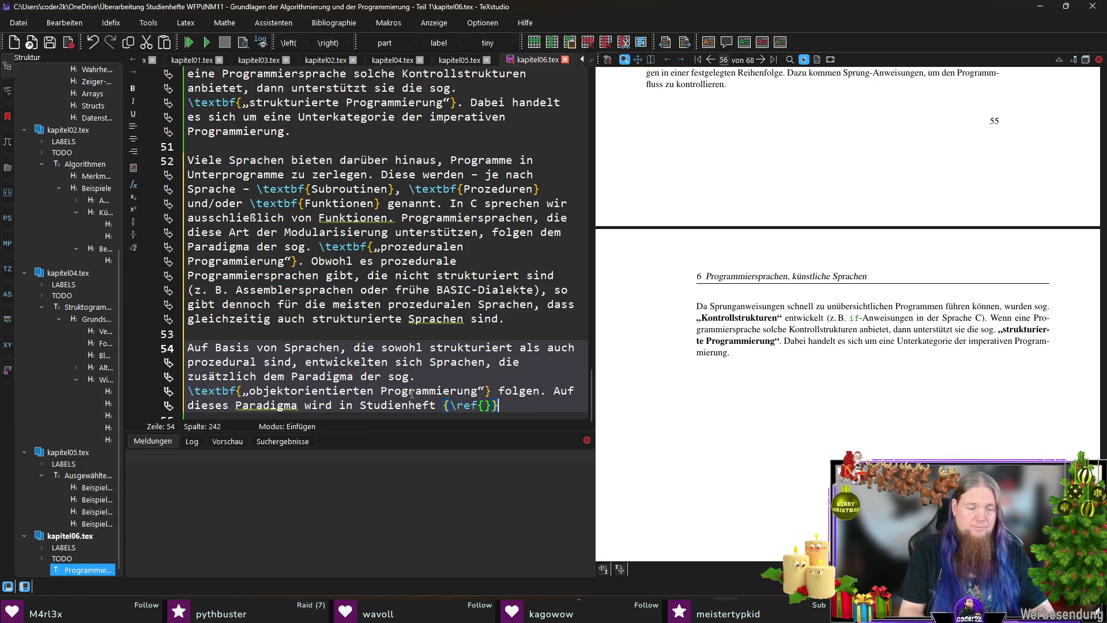
type("gangen.")
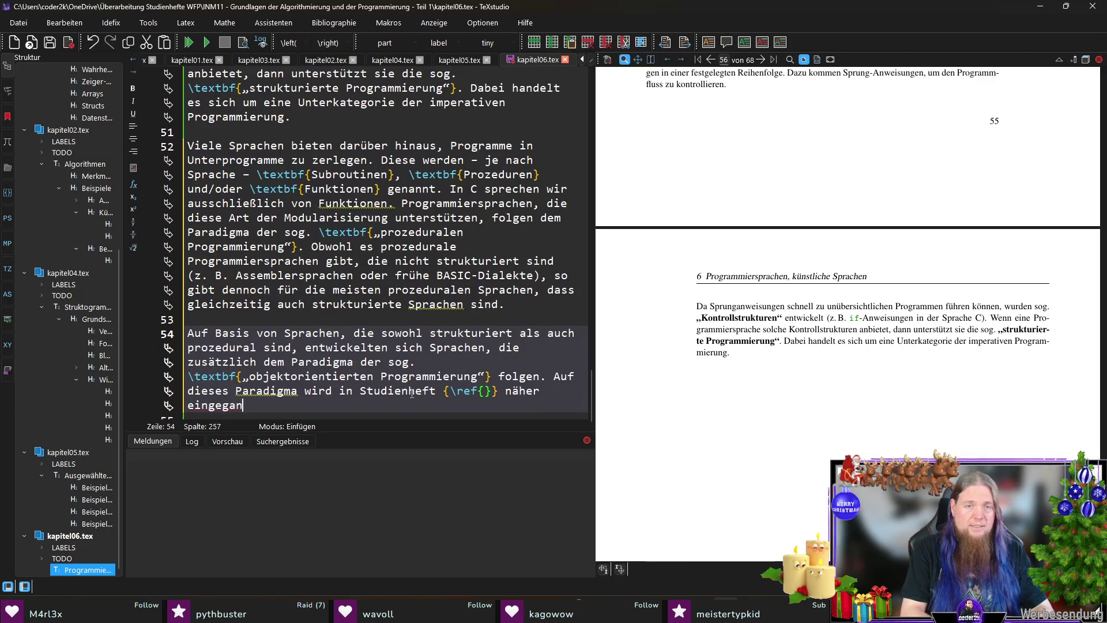
key("F5")
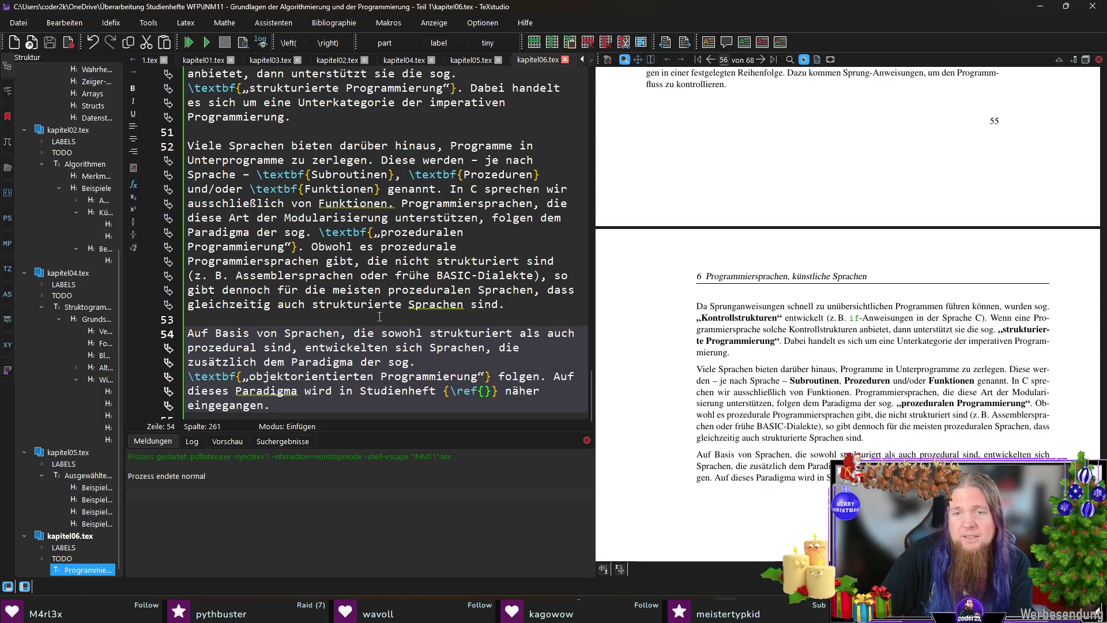
Step: Add empty lines 55–57 below the object-oriented programming paragraph
scroll(380, 316, "up", 1)
scroll(411, 341, "down", 1)
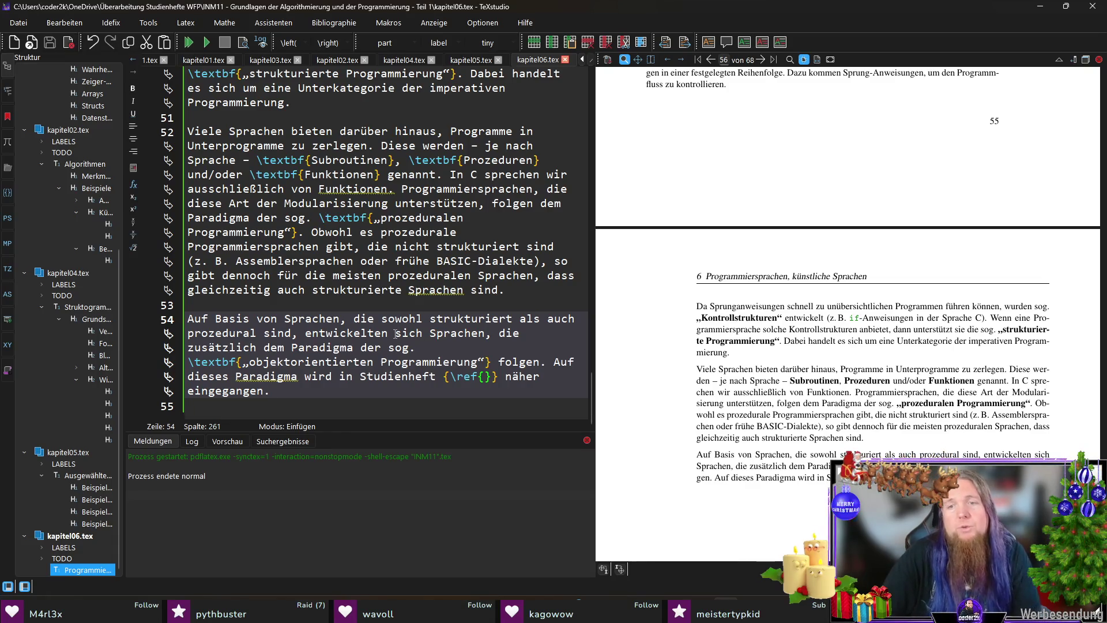
key("Down")
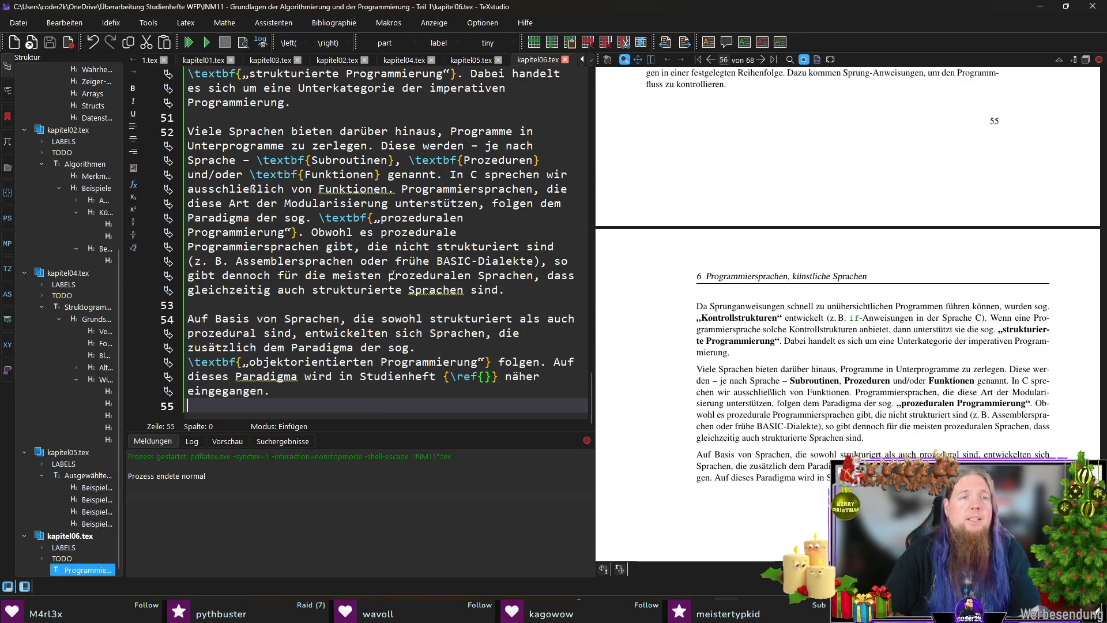
key("Return")
key("Return")
key("Up")
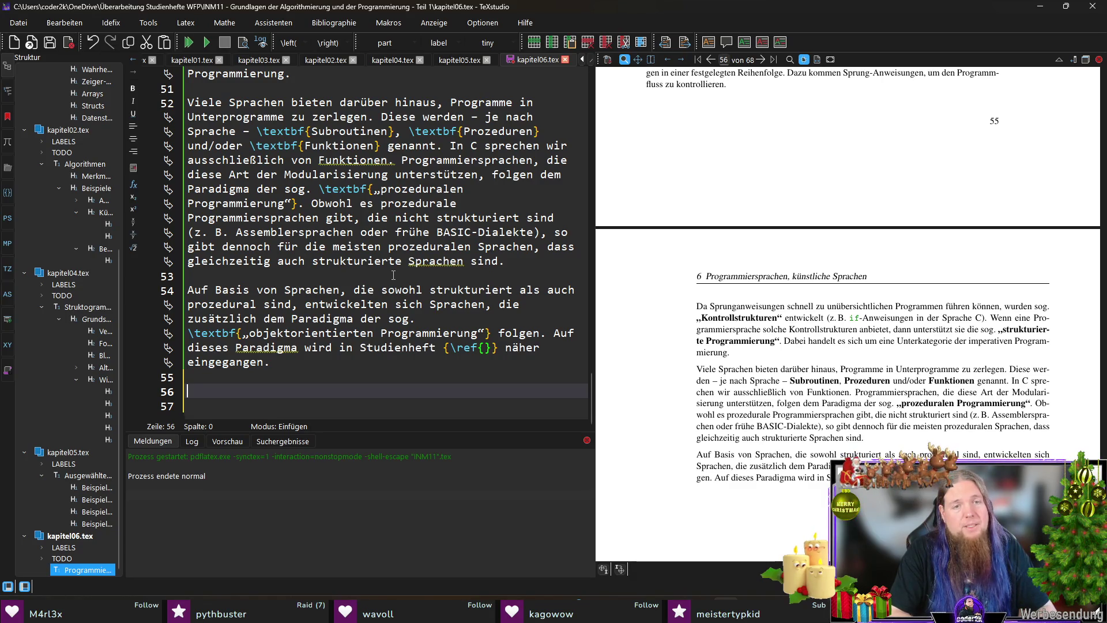
Step: Write 'Doch auch die deklarativen Programmiersprachen unterteilen sich in weitere Unterarten…Im Wesentlichen sind das:' and begin an itemize list
type("Doch auch die deklarativen ")
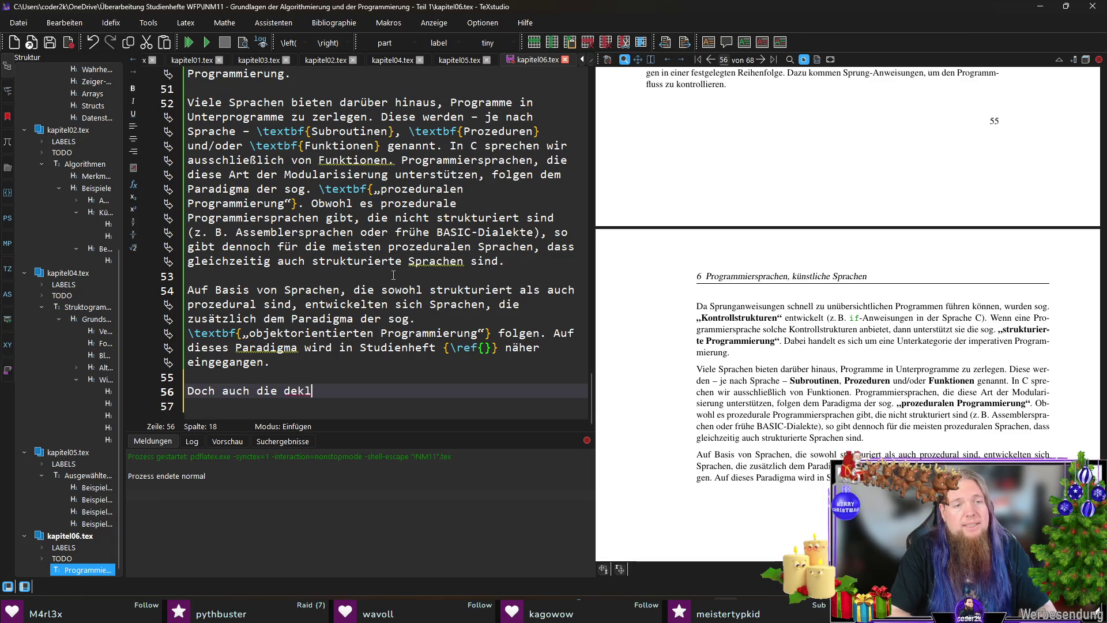
type("Progra")
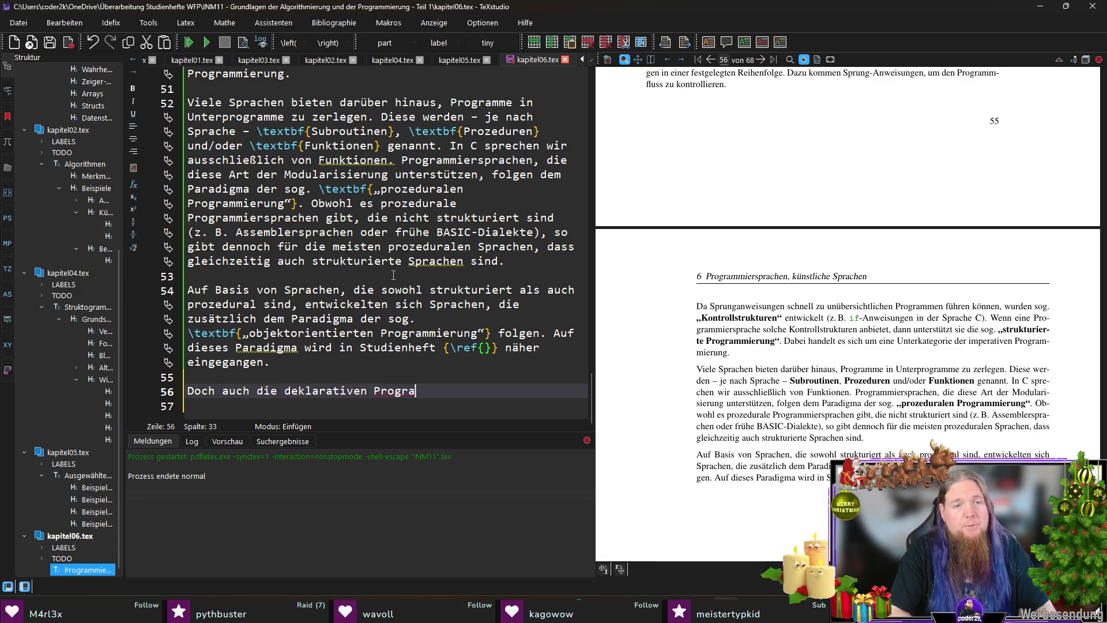
type("mmiersprachen ")
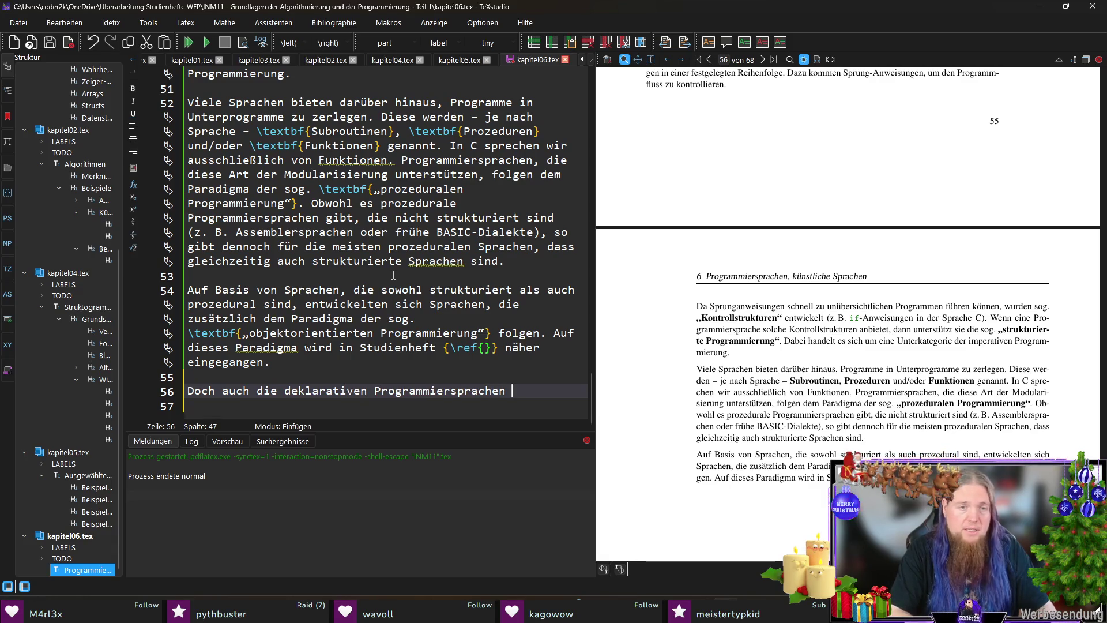
type("unterteilen sich in we")
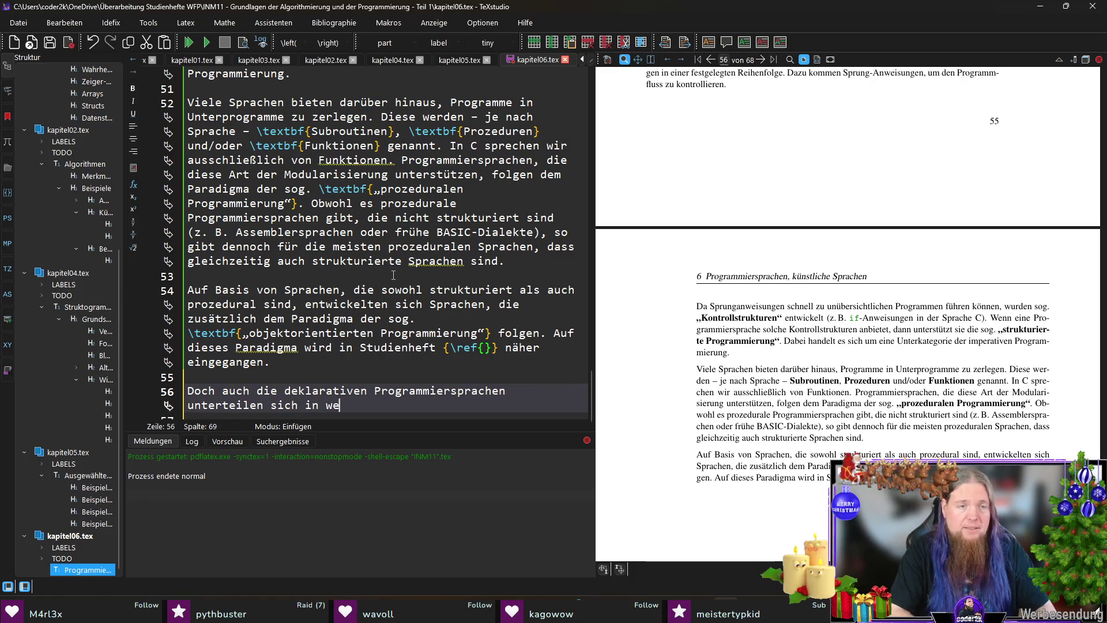
type("itere Unterarten")
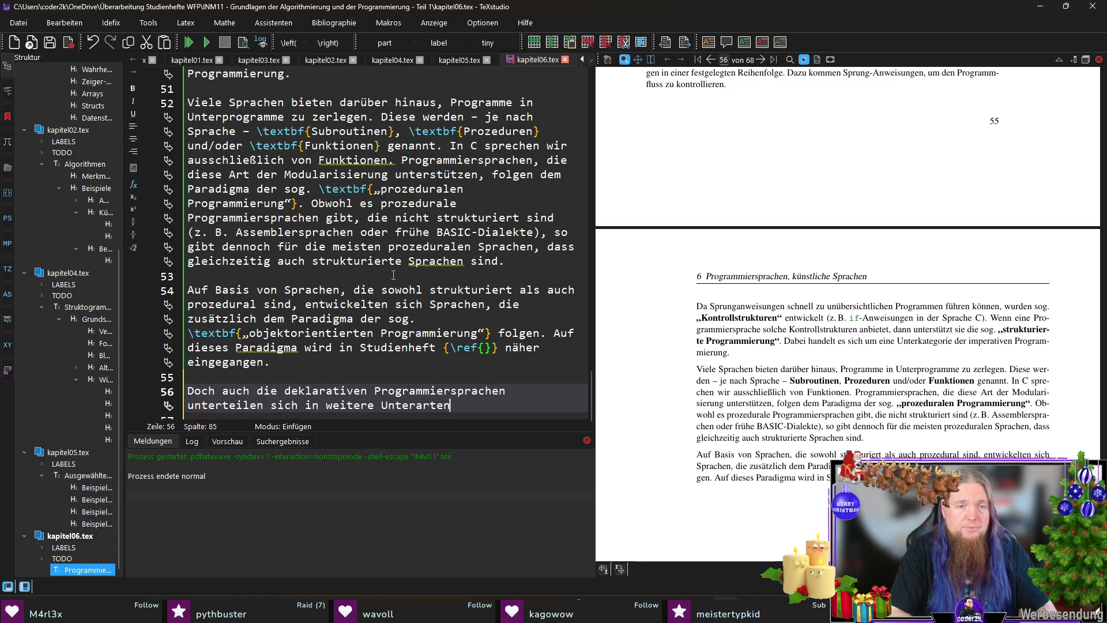
type(". Im w")
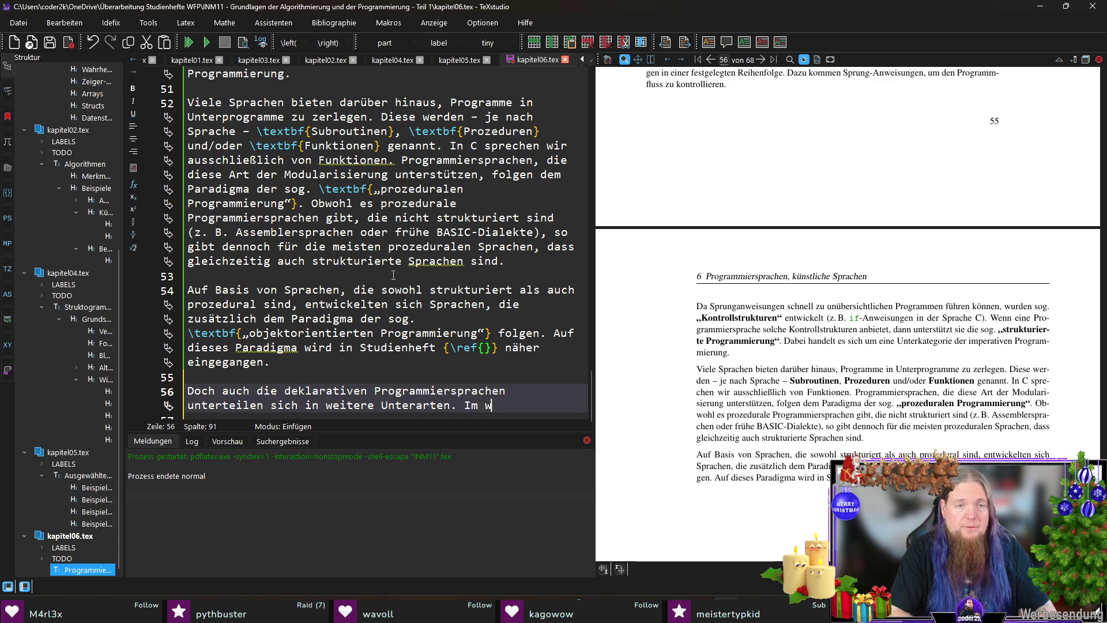
type("esentlci")
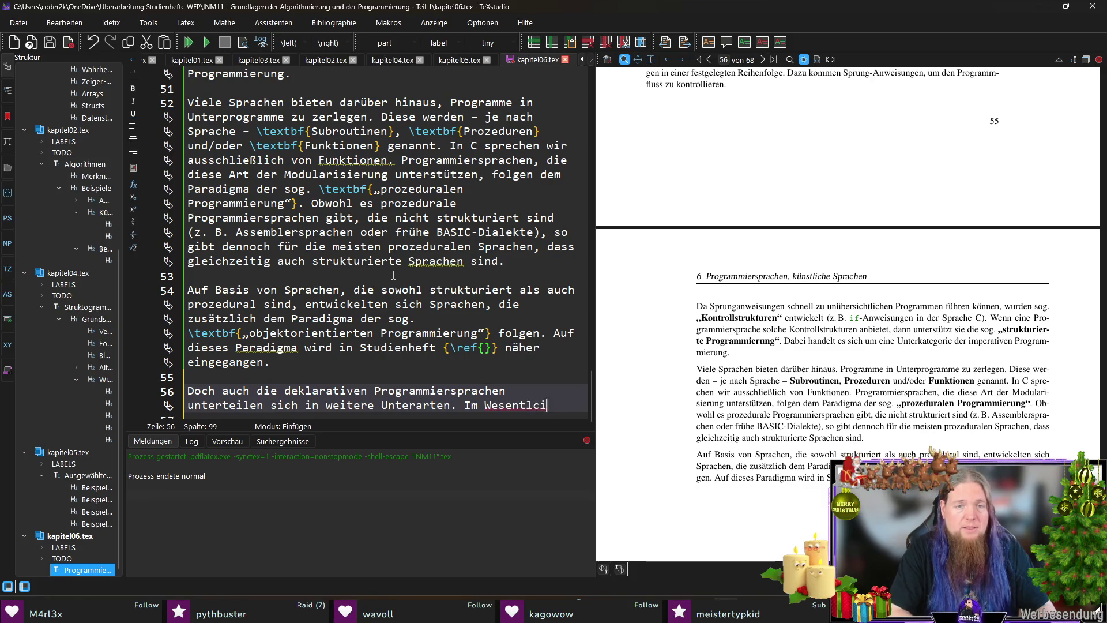
key("BackSpace")
key("BackSpace")
type("ichen sind das")
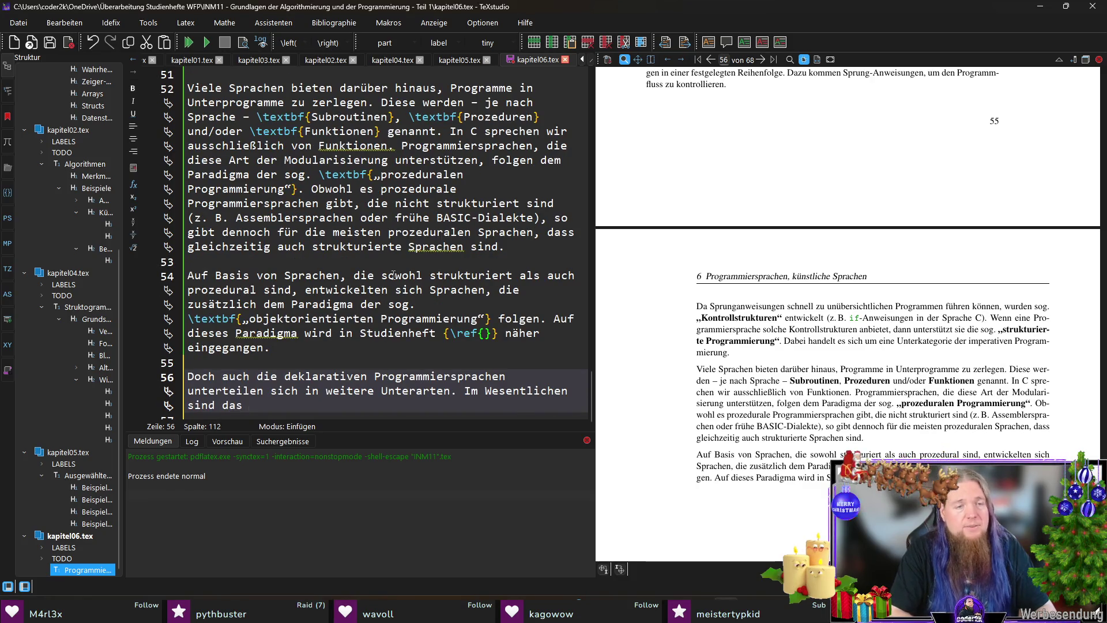
type(":")
key("Return")
key("Return")
type("\\")
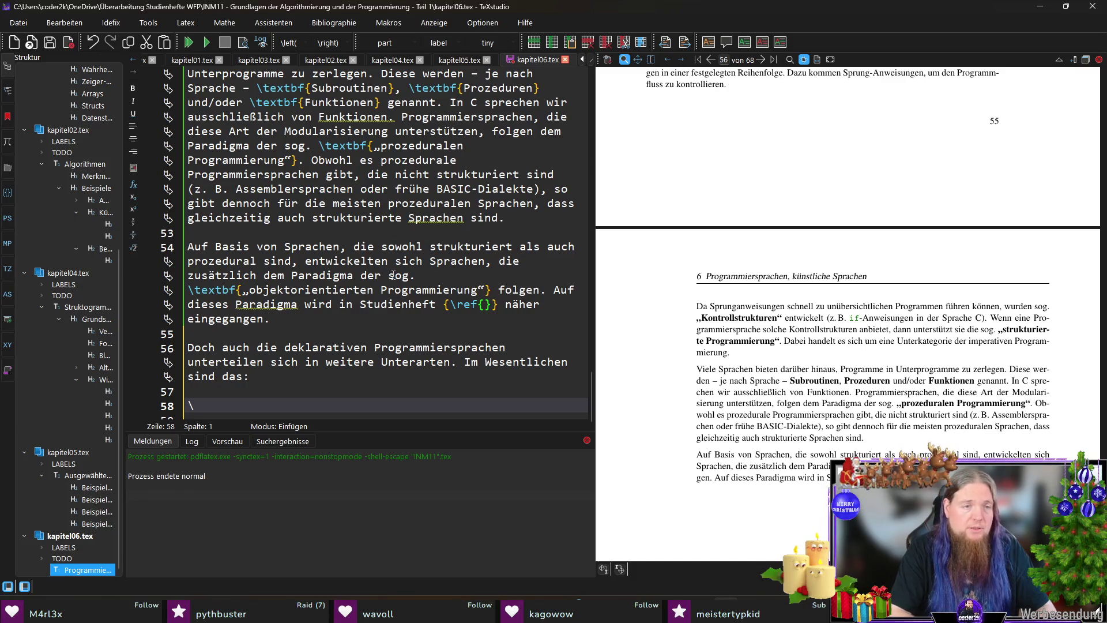
type("begin{itemiz")
Step: Fill an itemize list with two items: Funktionale Sprachen and Logische Sprachen
key("Return")
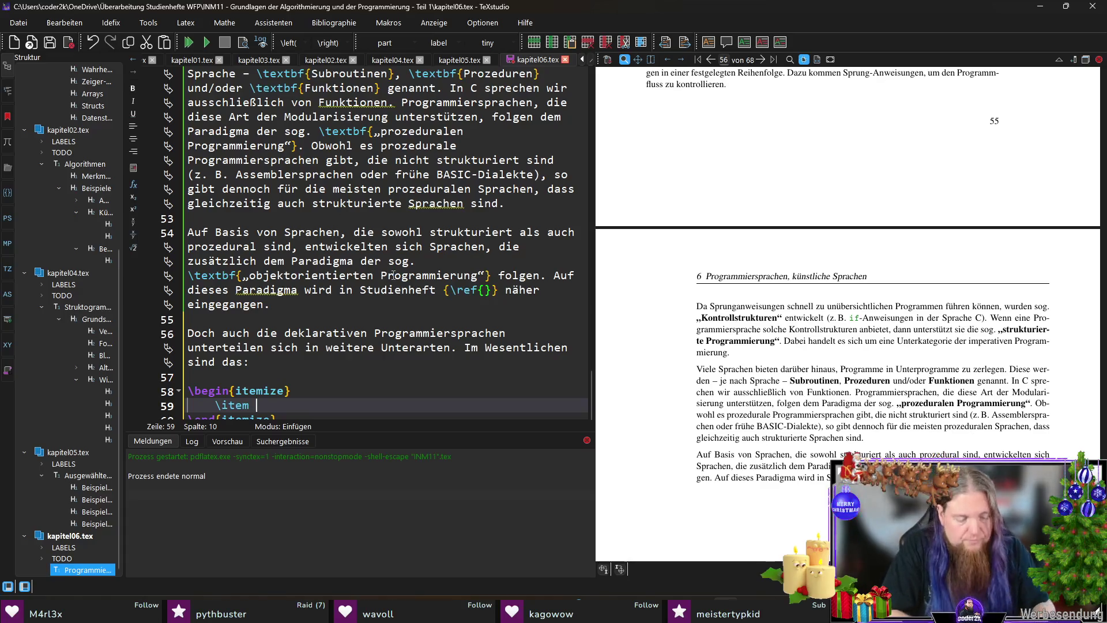
type("Funktionale Sprachen")
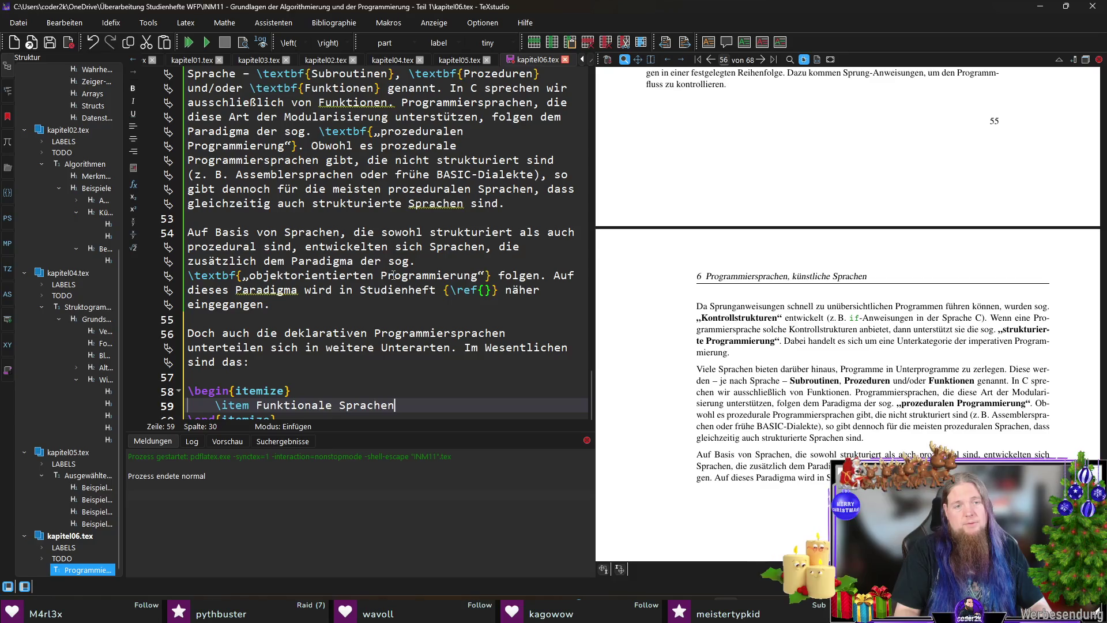
key("Return")
type("\\item Logi")
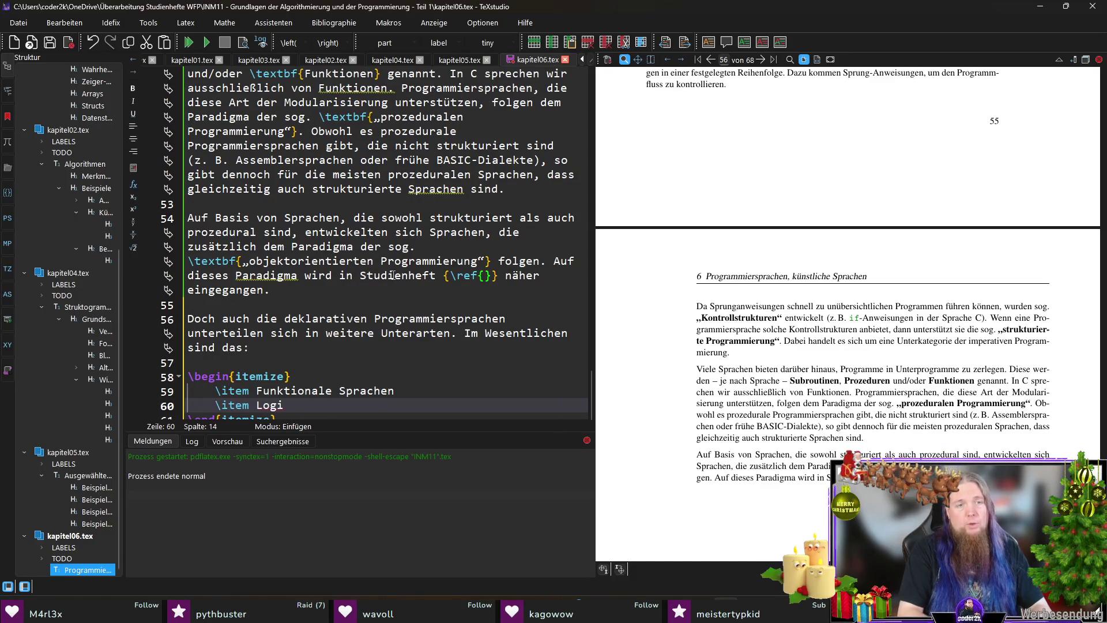
type("sche Sprachen")
key("Down")
key("Down")
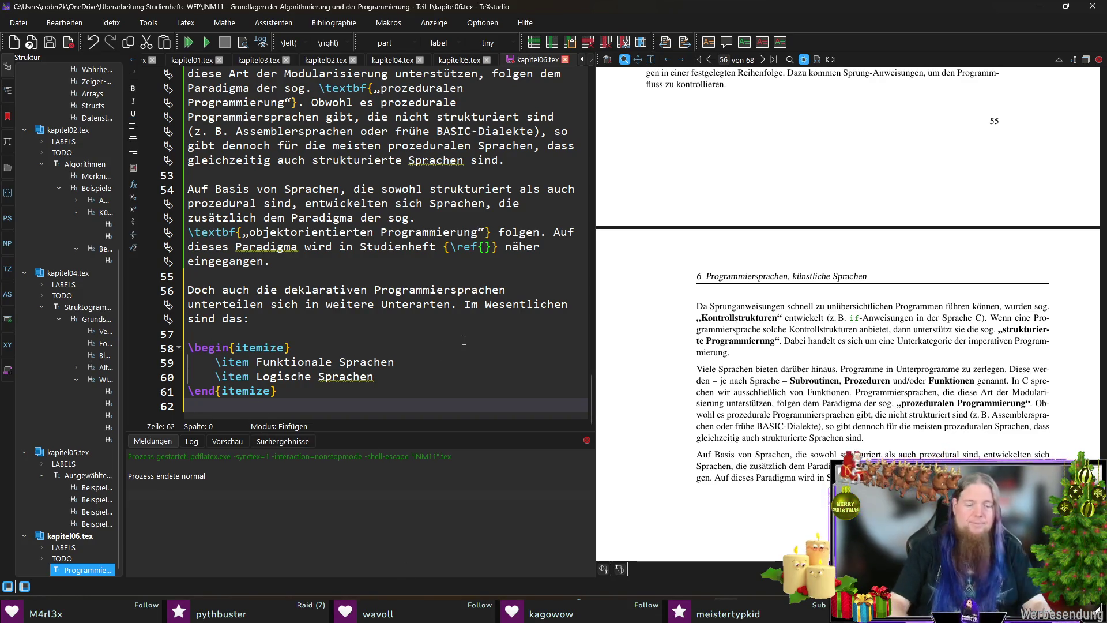
Step: Write the paragraph on declarative languages, ending 'hin zu Multiparadigmen-Sprachen erkennbar.'
key("Return")
type("Auf die deklarativen Sprachen ge")
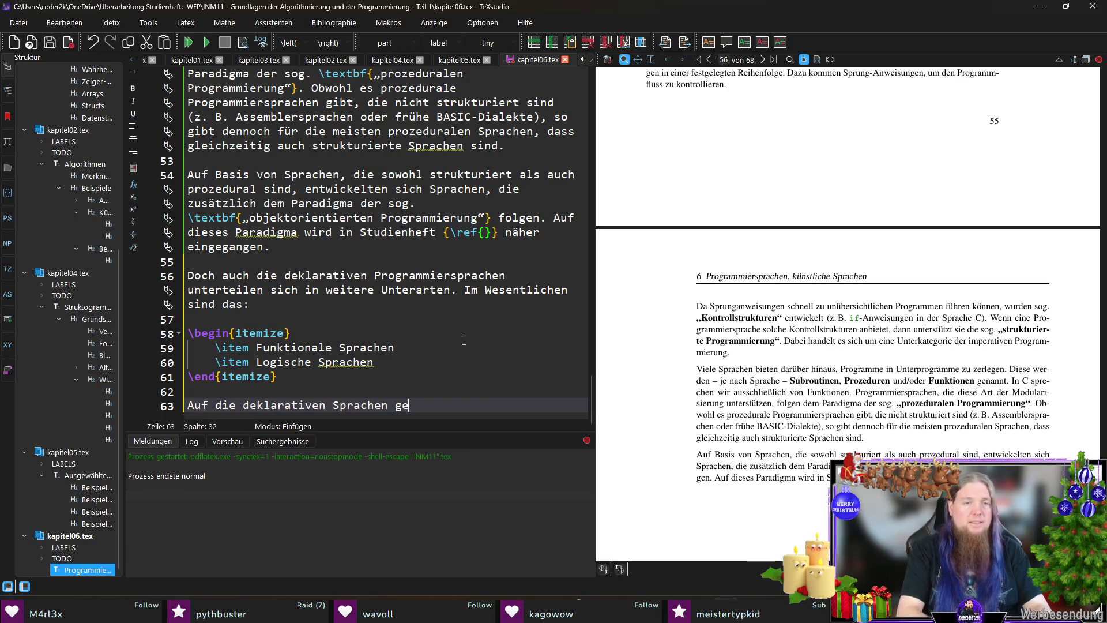
type("hen wir im Rahmen dieser Studienheftreihe nicht näher ein.")
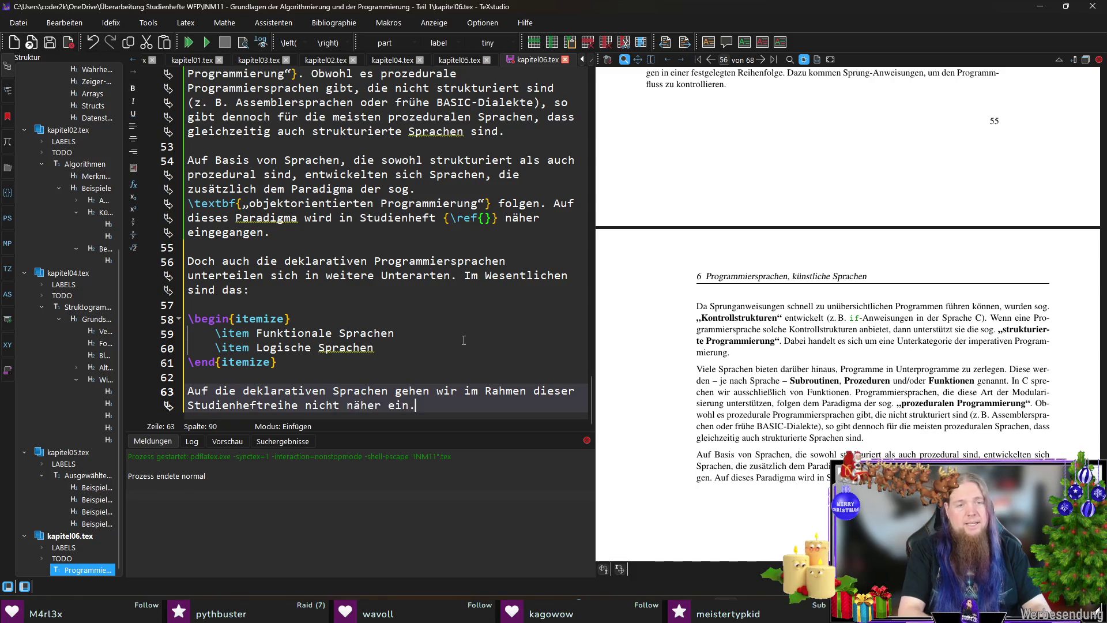
type(" Es sei je")
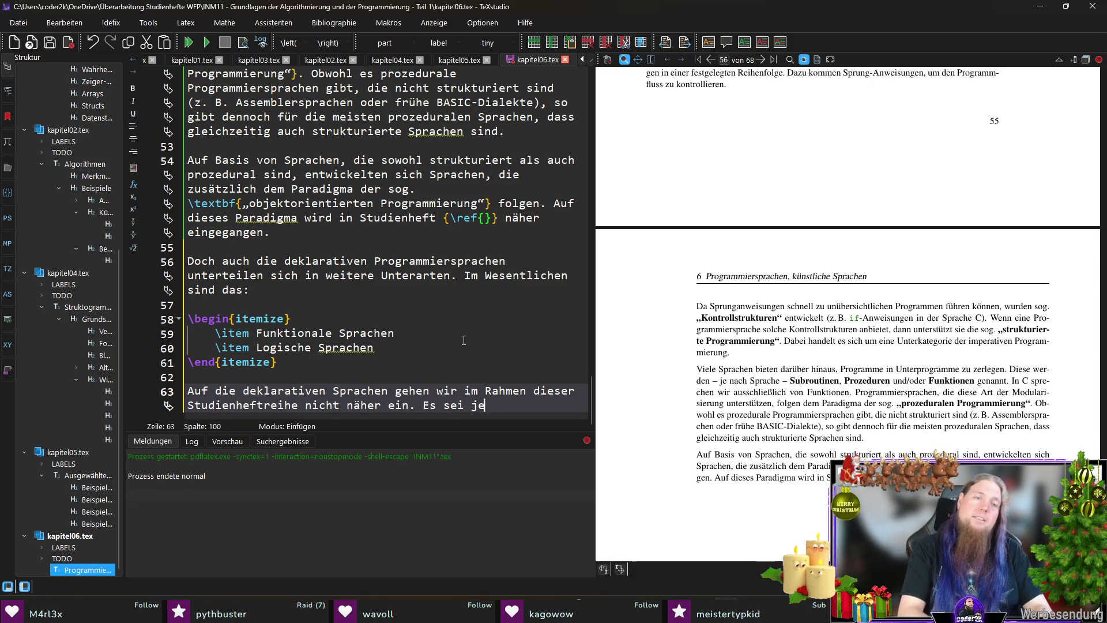
type("doch angemerkt, da")
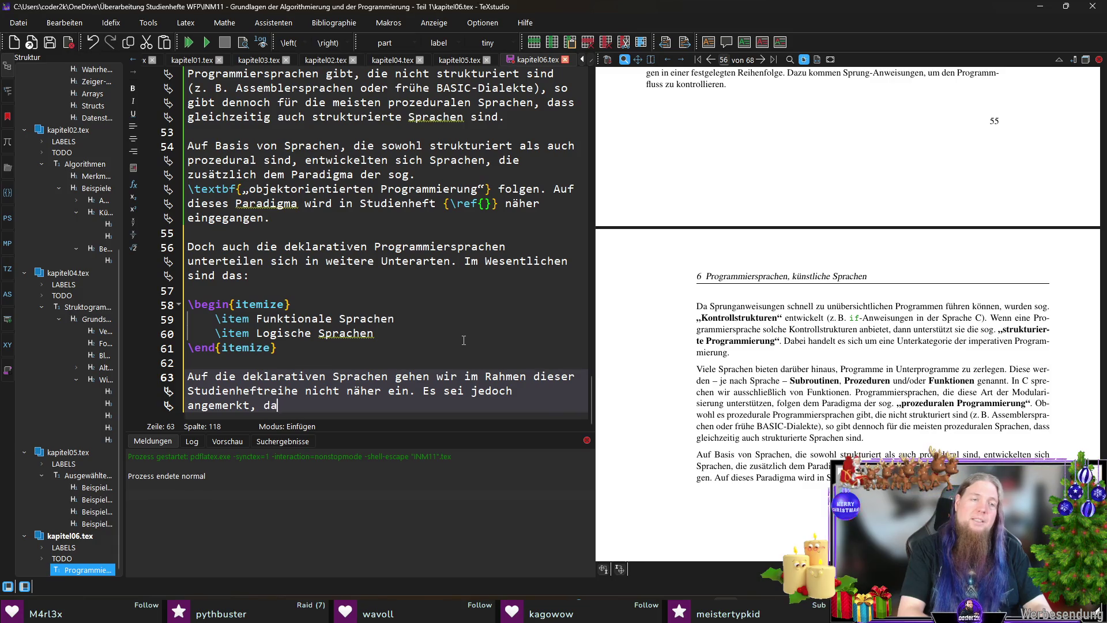
type("ss viele")
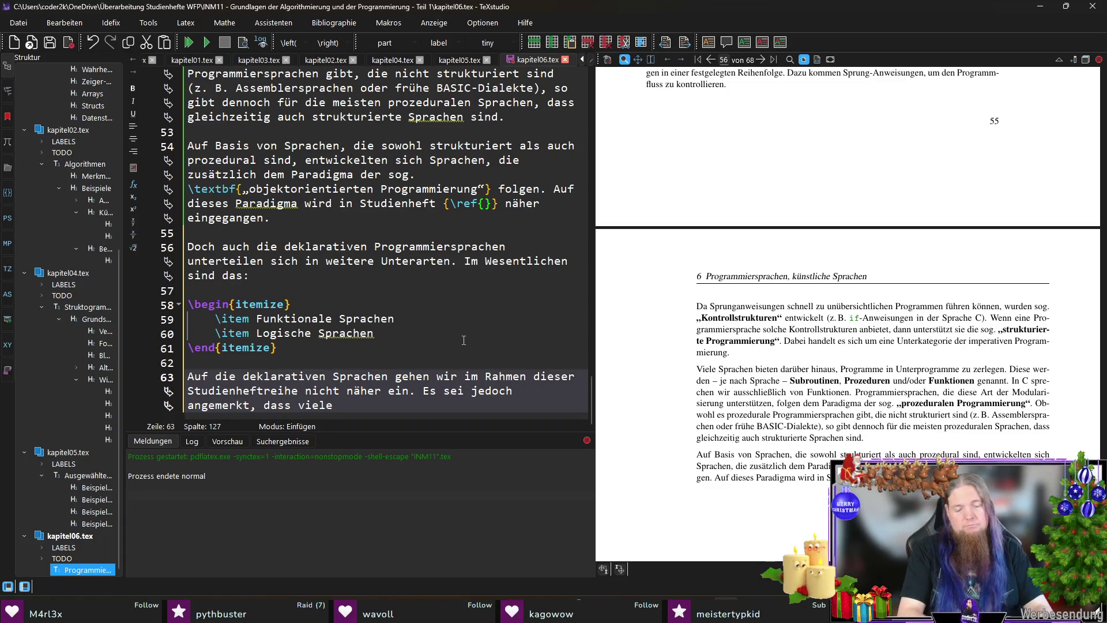
type("p")
type("roze")
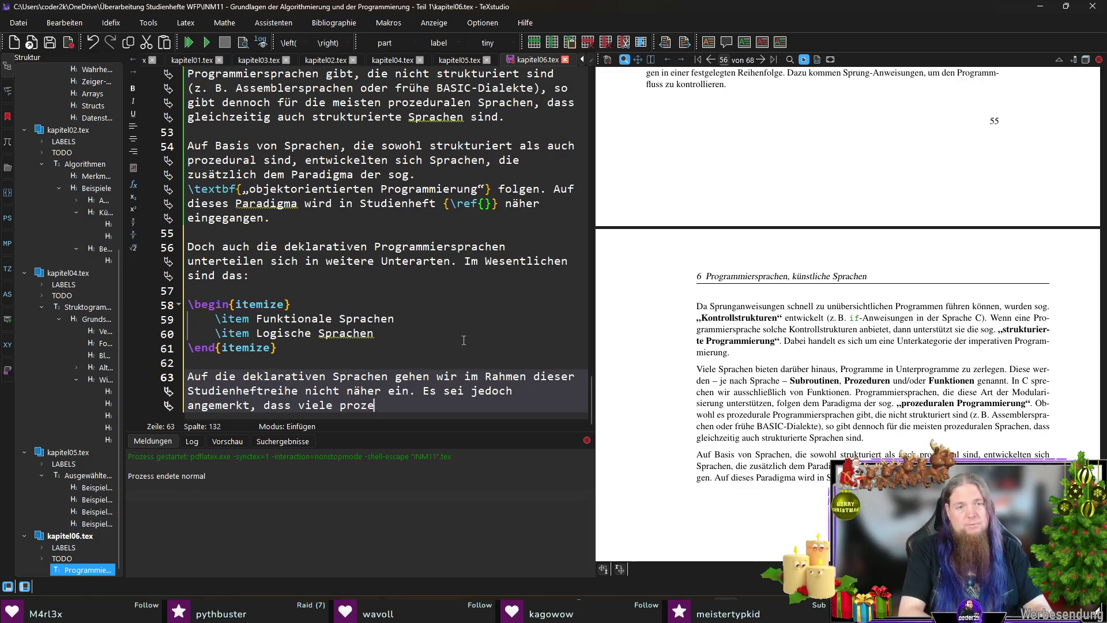
type("durale und/oder")
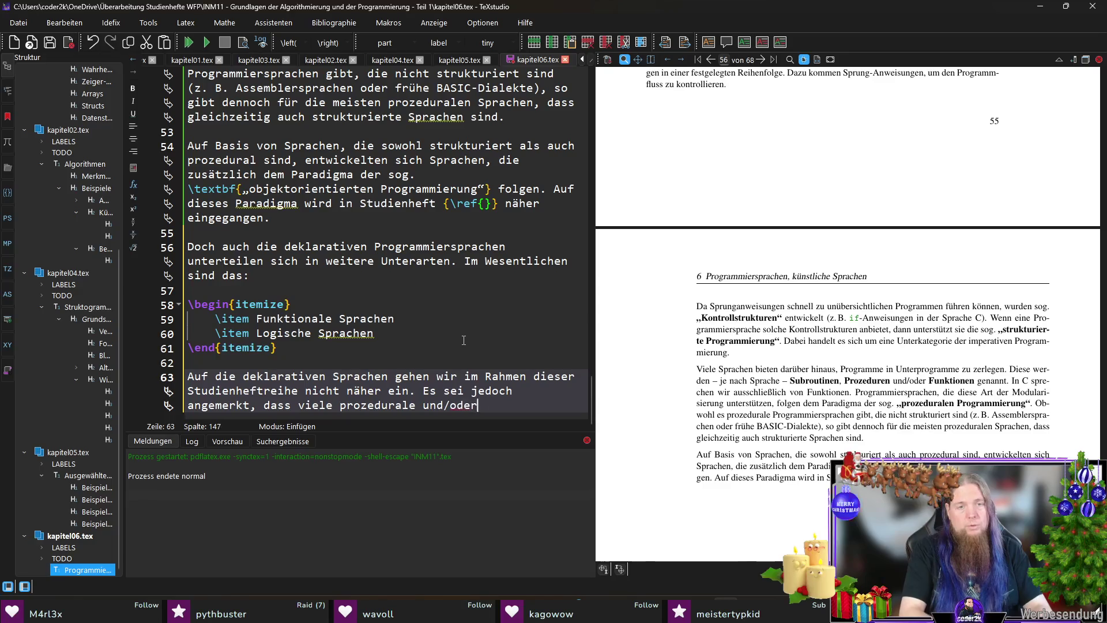
type(" objektorienti")
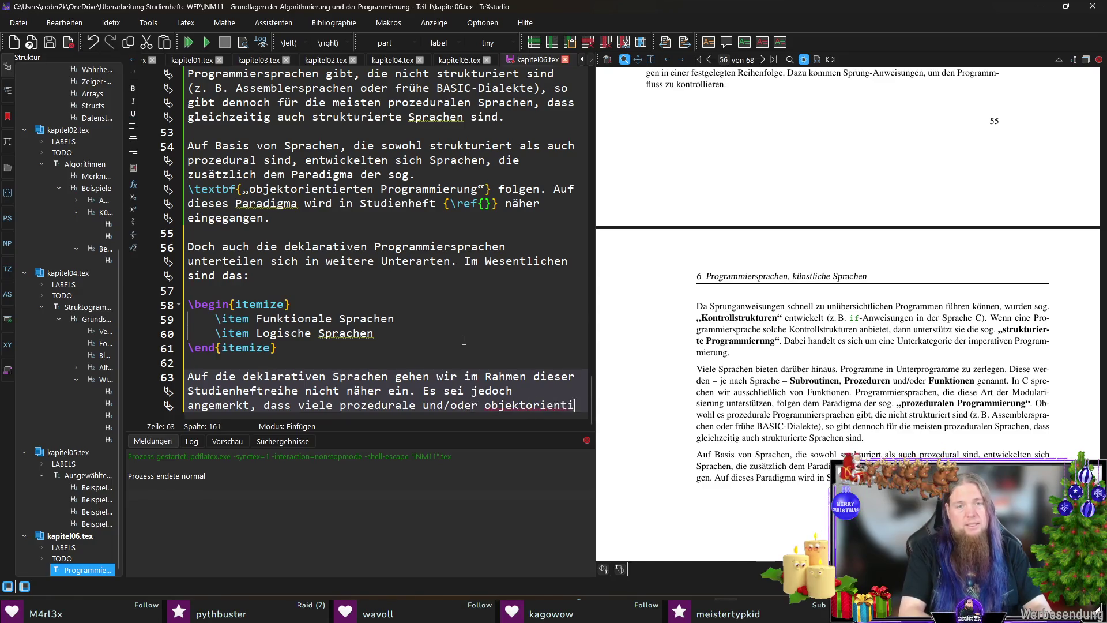
type("erte Sprachen ")
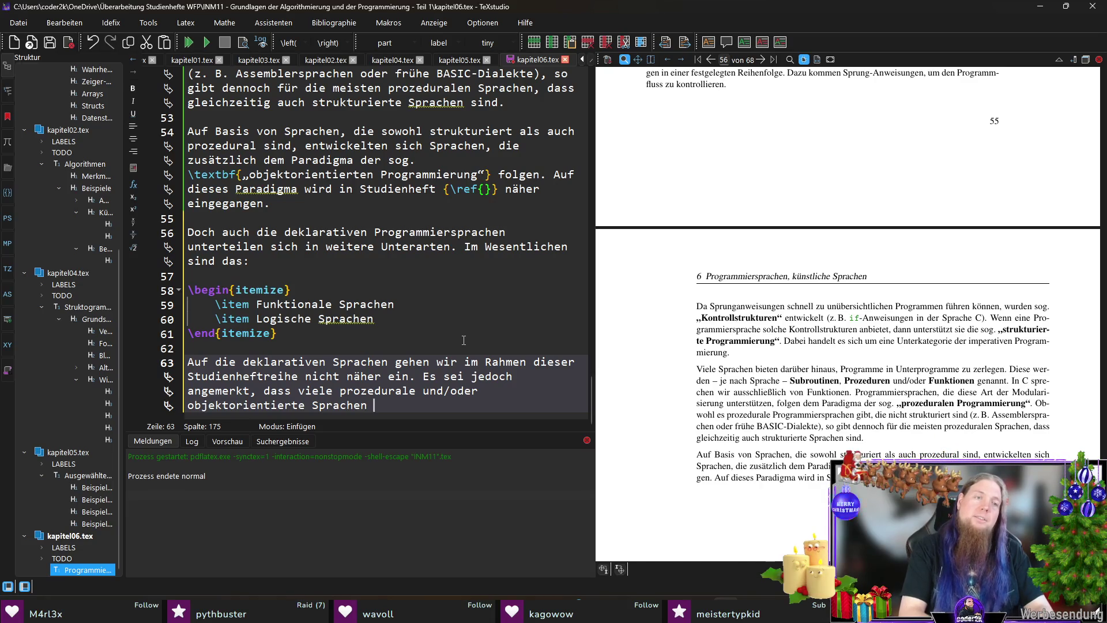
type("über die Jahre")
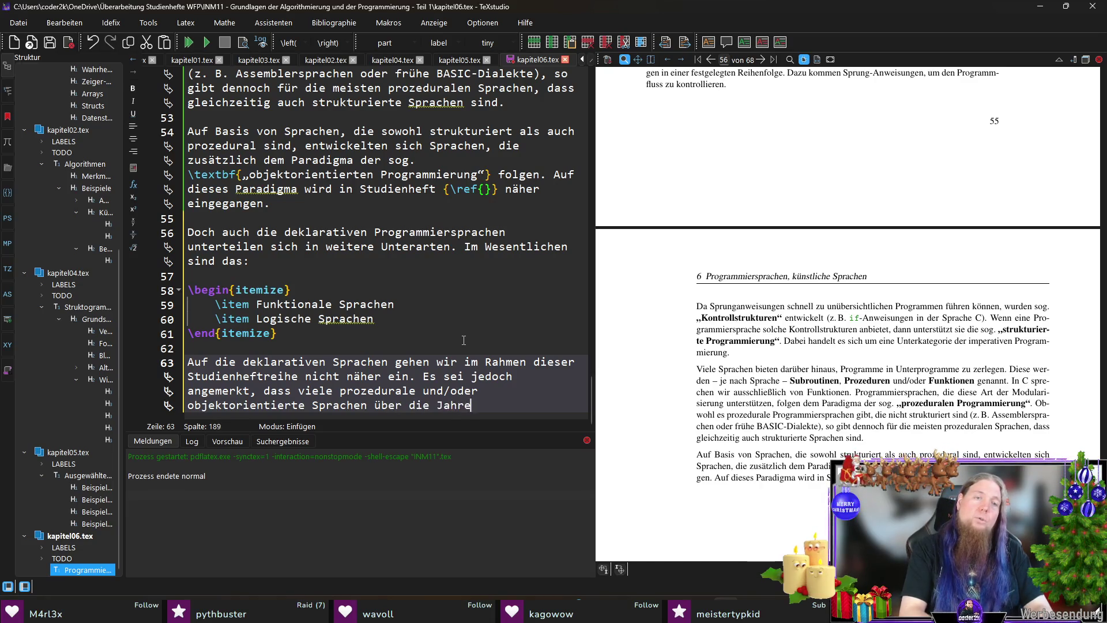
type(" um Mög")
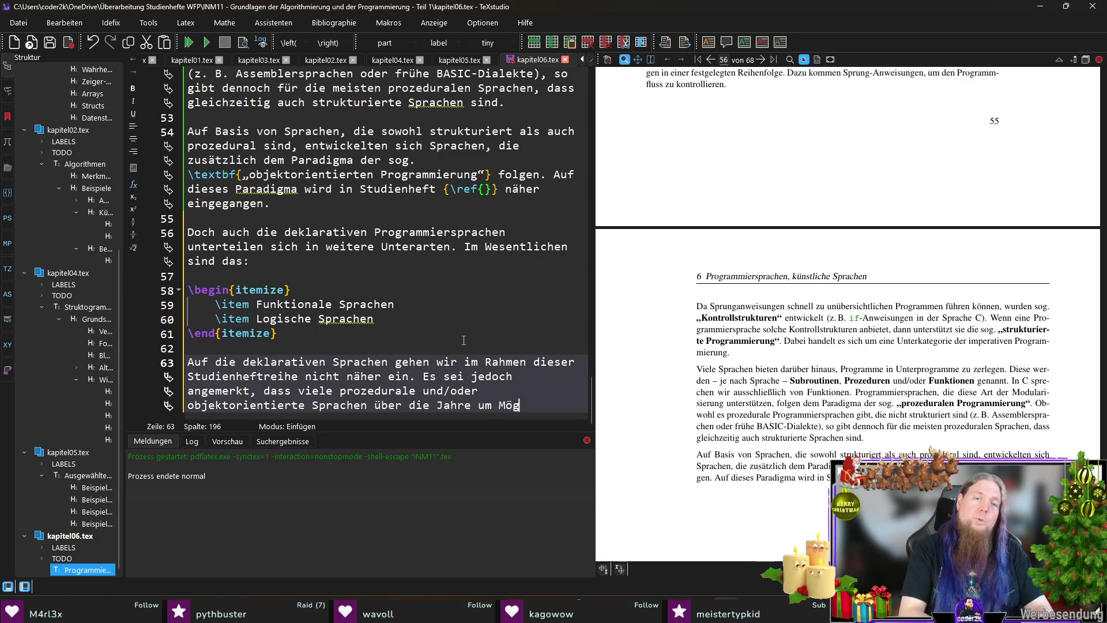
type("lichkeiten der funk")
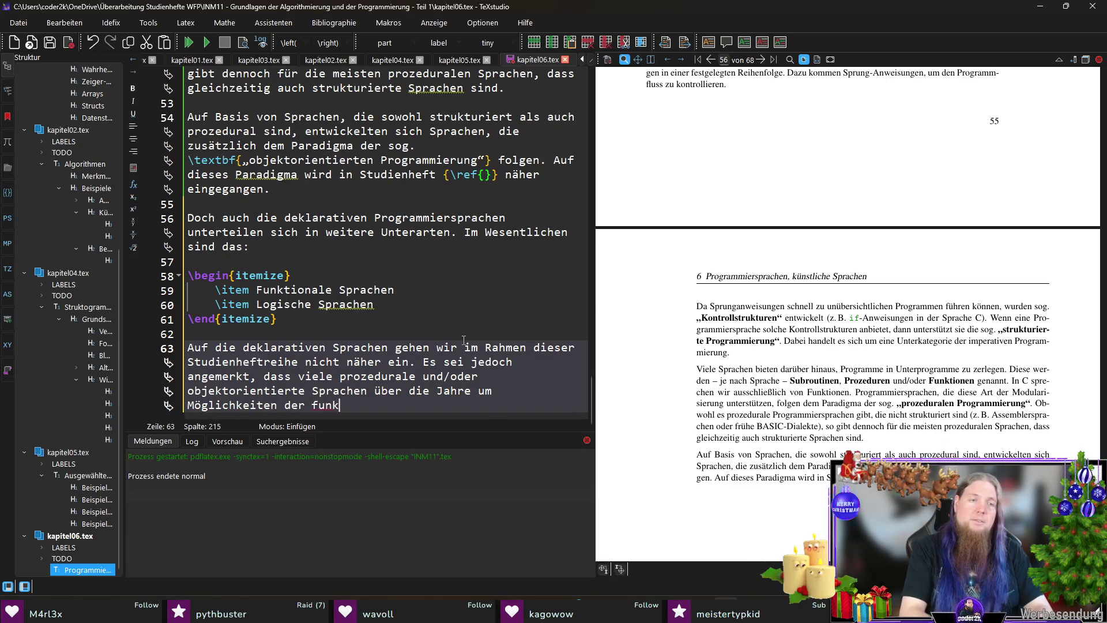
type("tionalen Programmierung ")
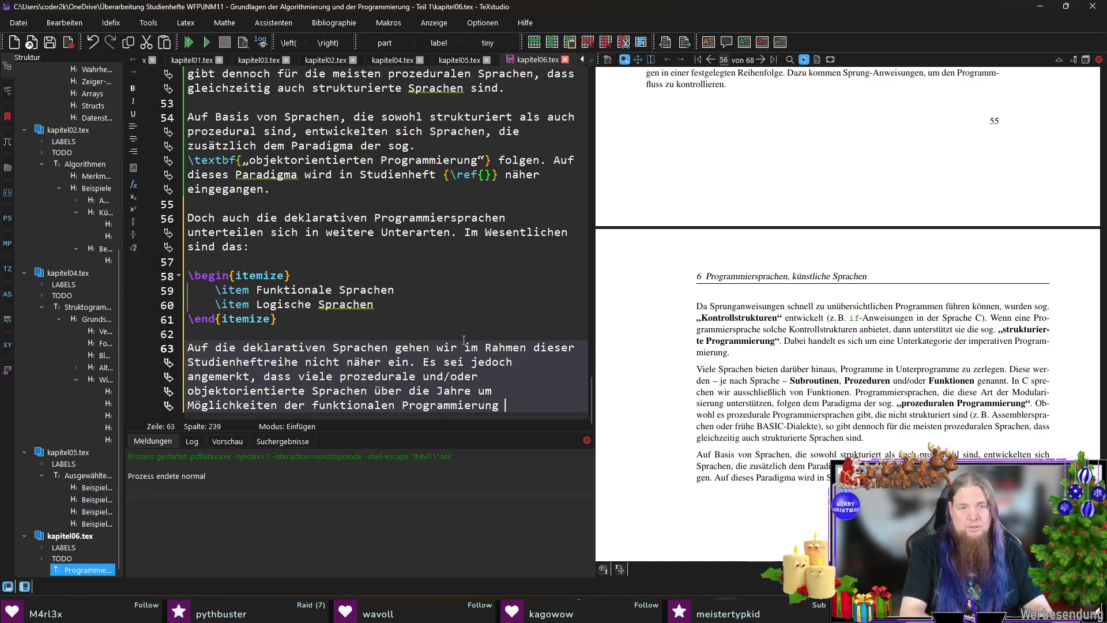
type("erweitert wurden. ")
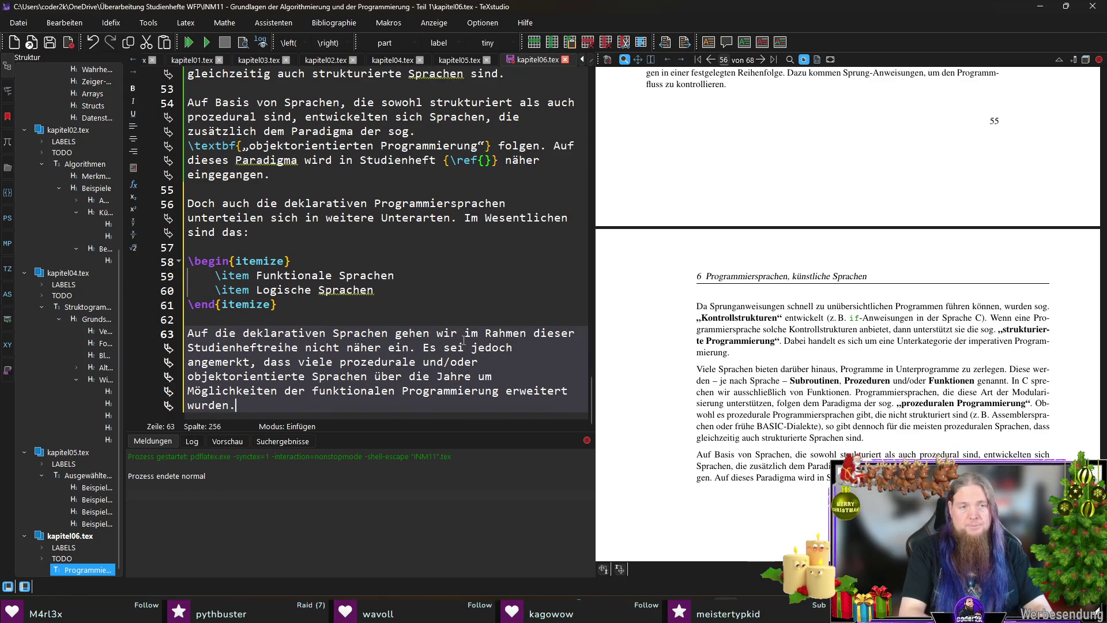
type("Es ist")
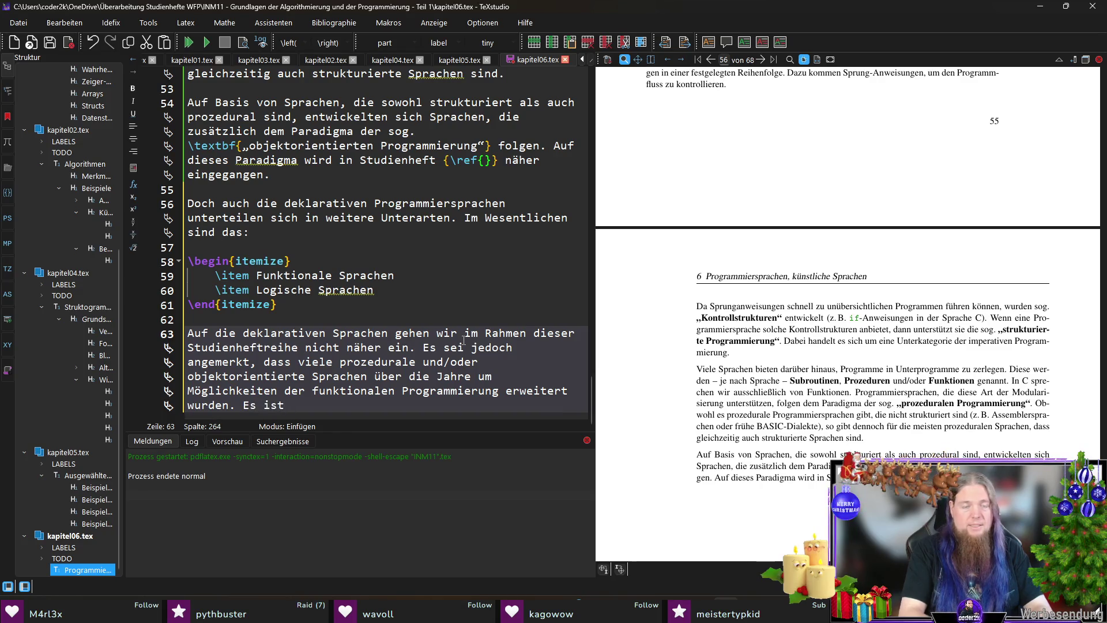
type(" also ein ei")
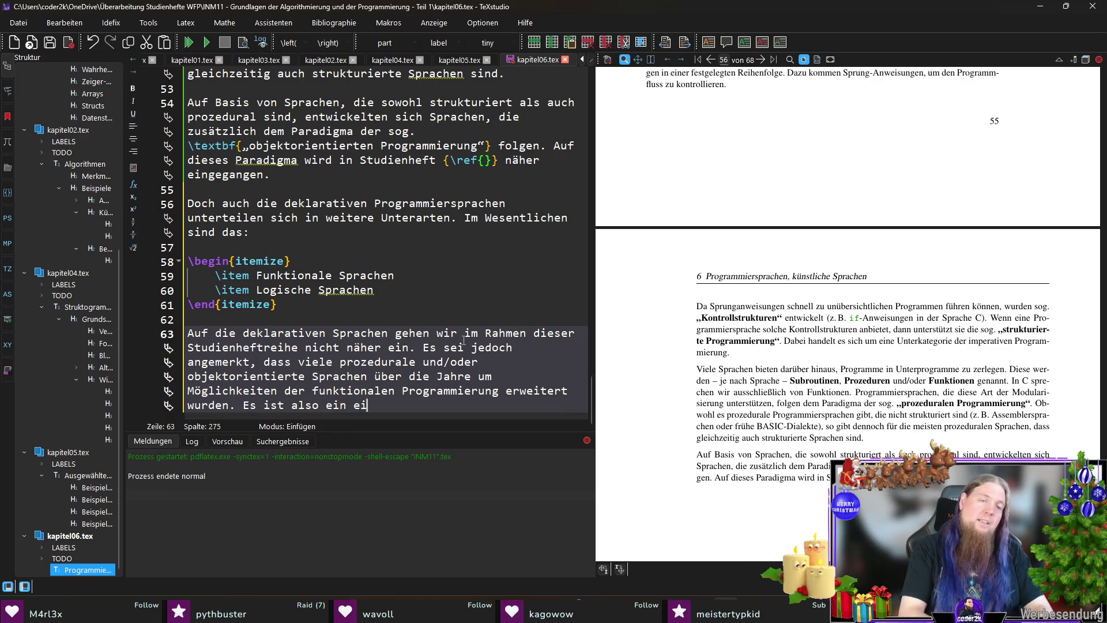
type("ndeutiger Trend zu")
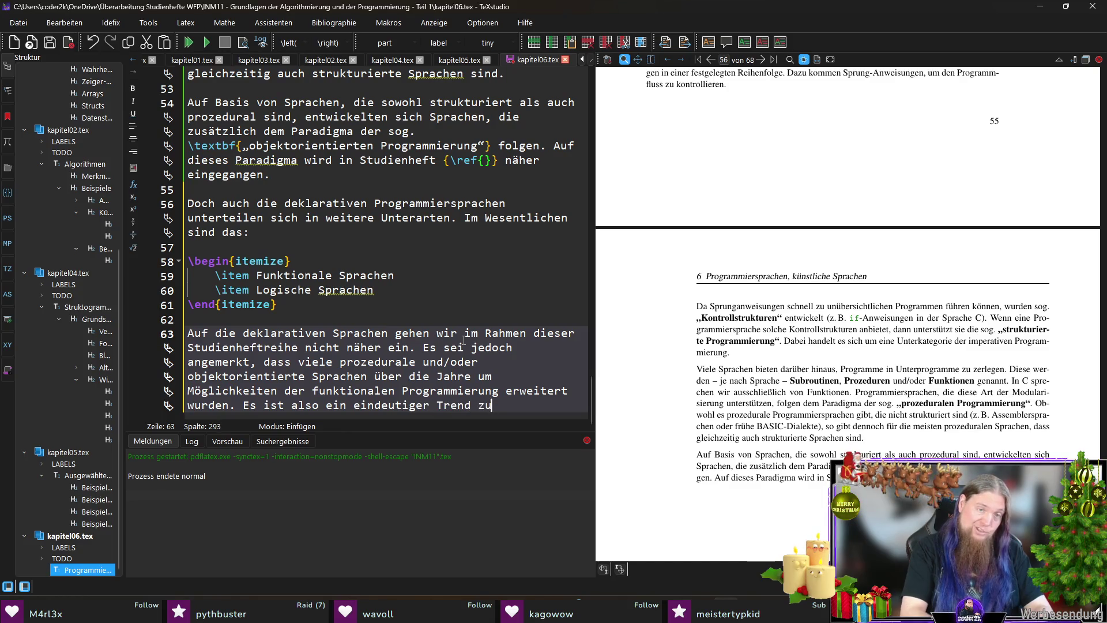
key("BackSpace")
key("BackSpace")
type("hin z")
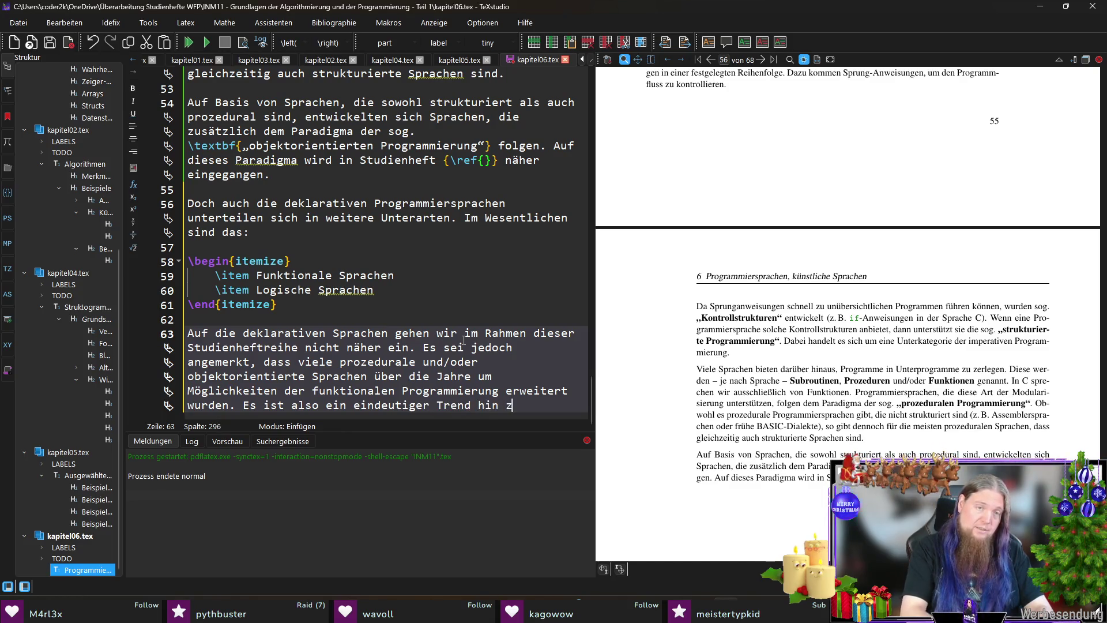
type("u Mul")
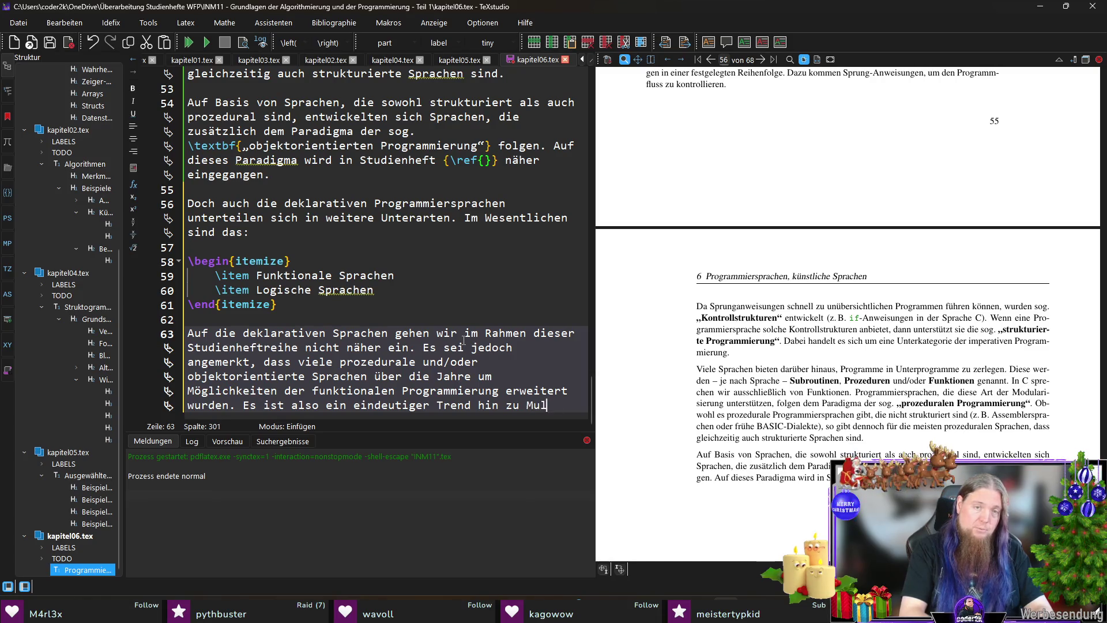
type("tiparadigmen-Sp")
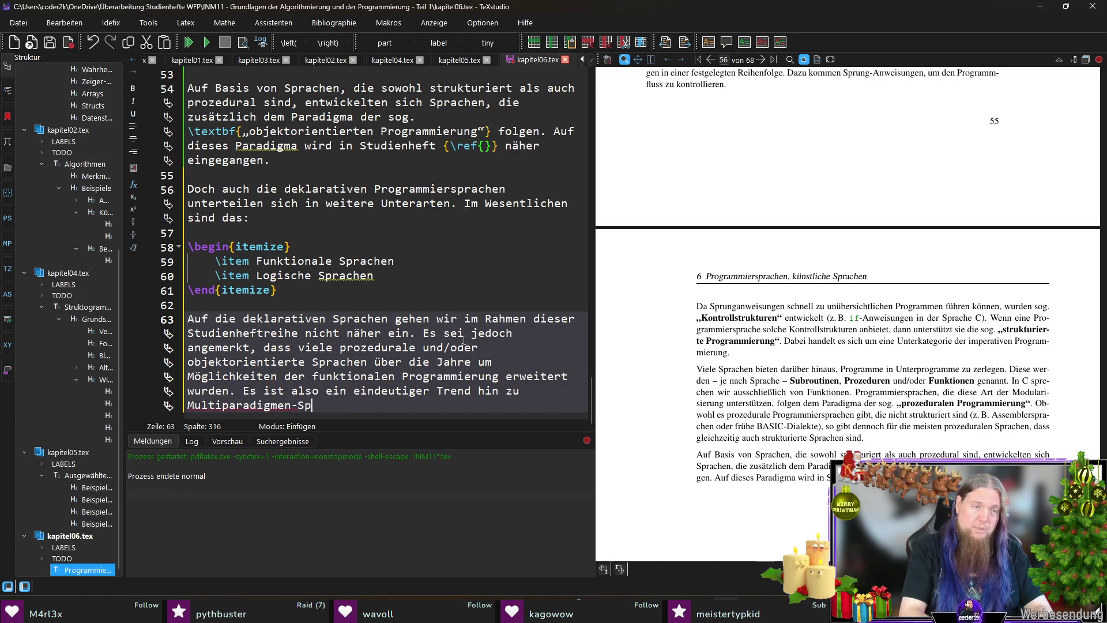
type("rachen erkennbar.")
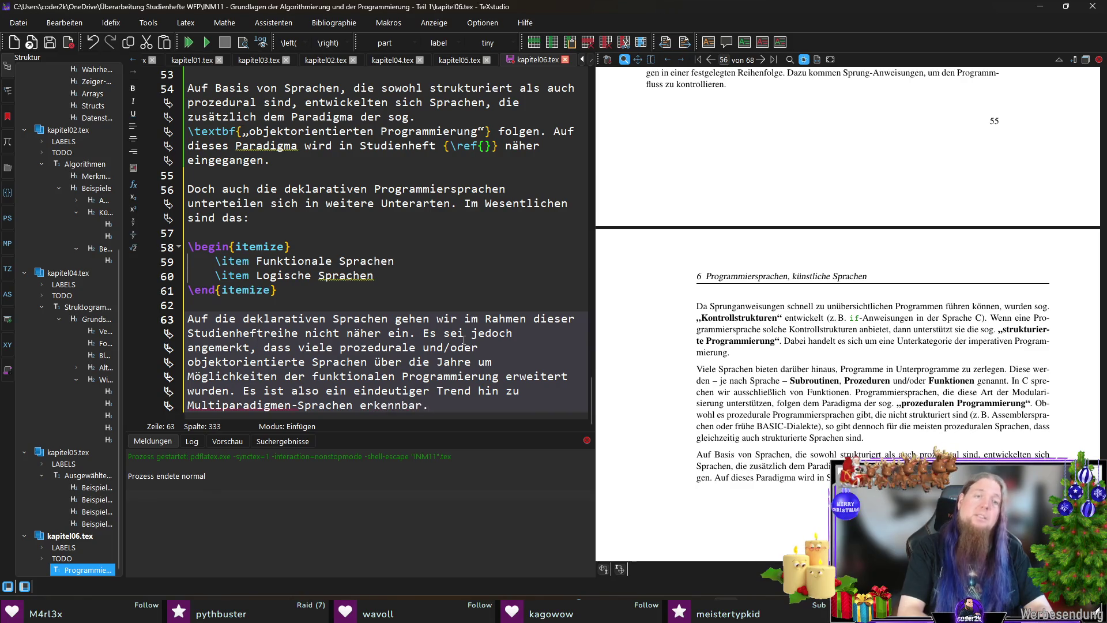
key("Return")
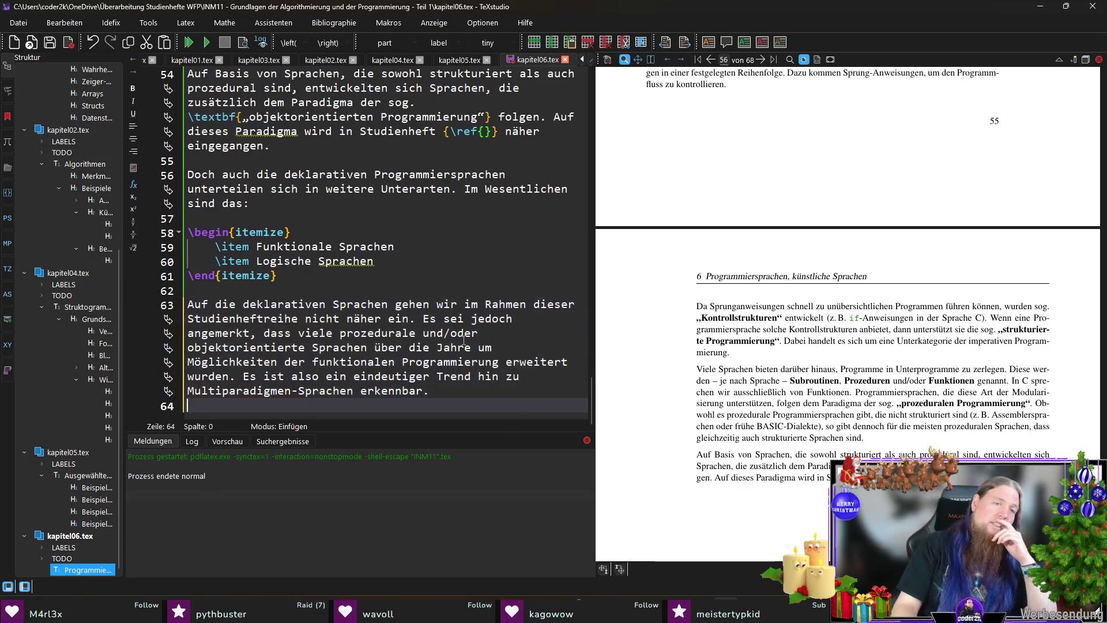
Step: Save and recompile kapitel06.tex, then scroll the PDF preview down to page 56
key("ctrl+s")
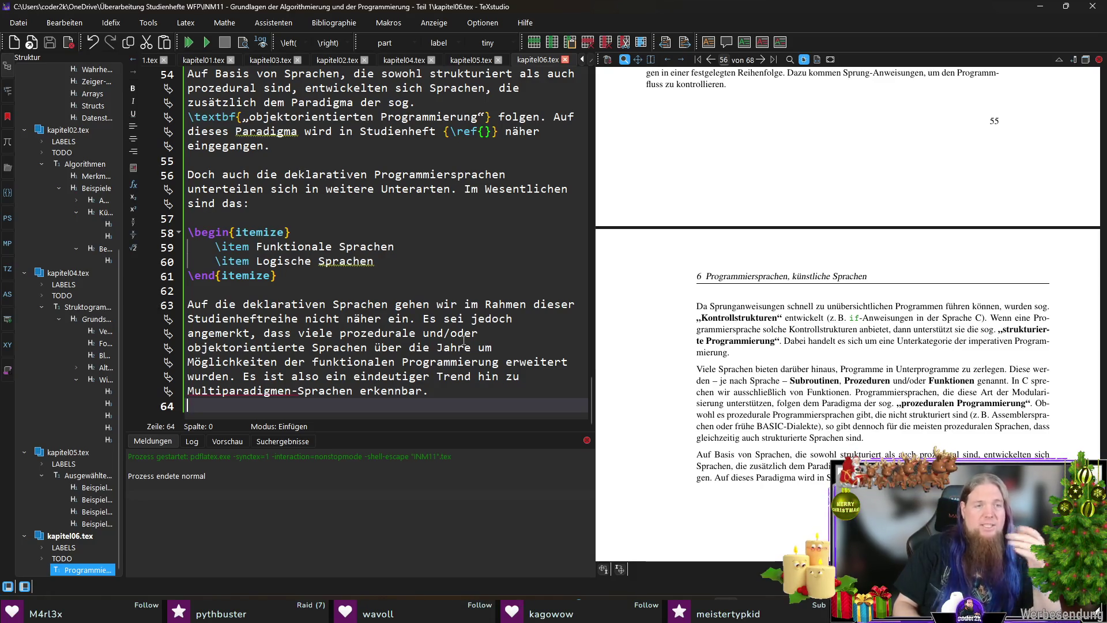
key("F5")
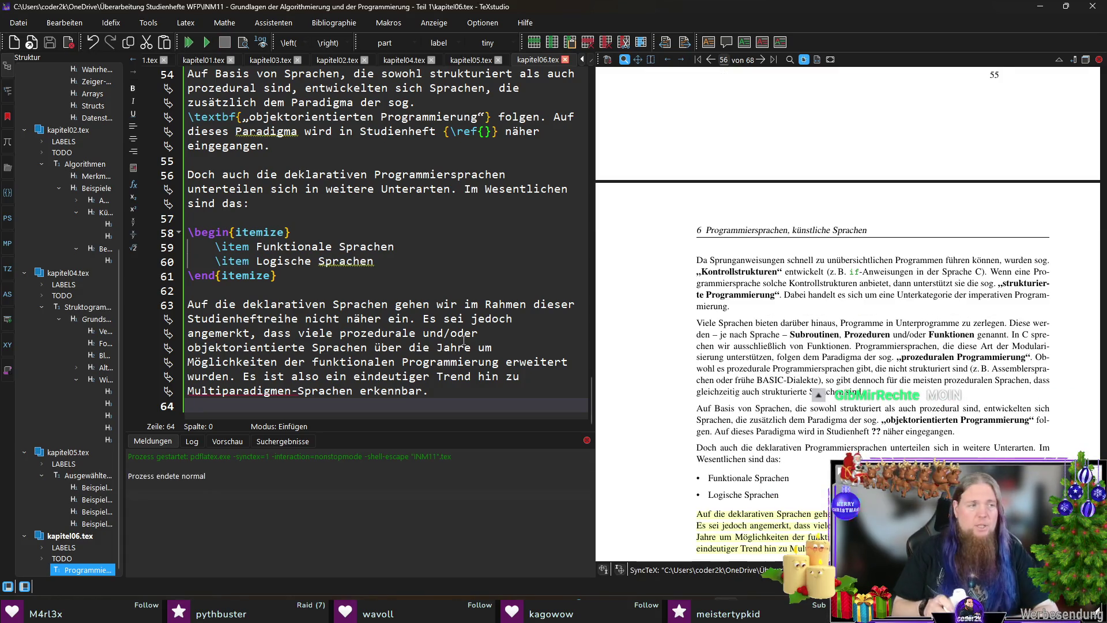
scroll(818, 411, "down", 3)
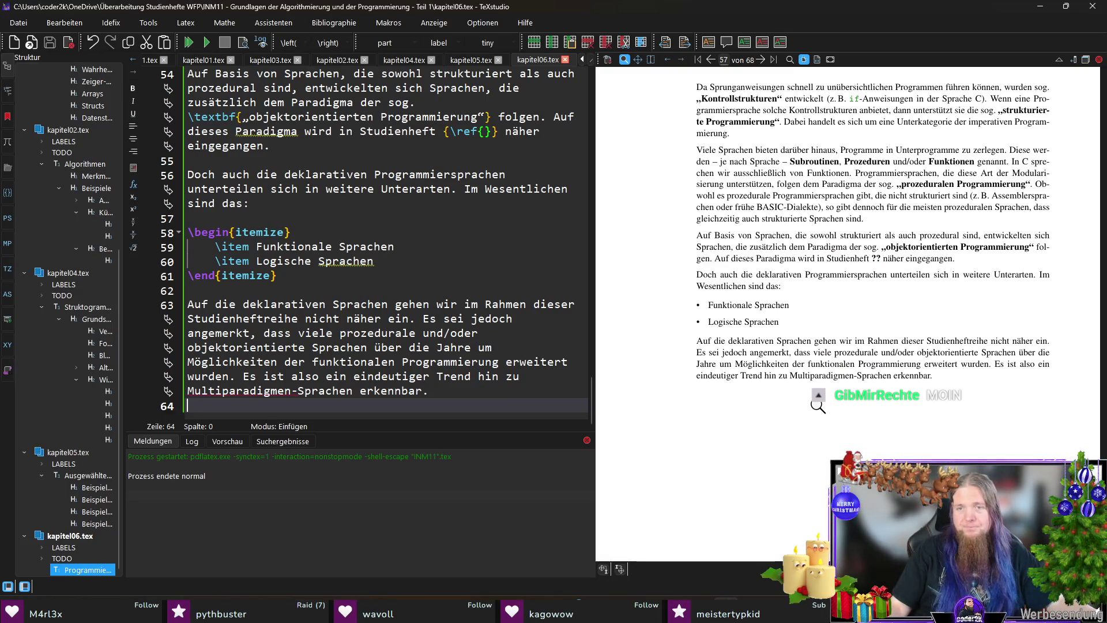
scroll(803, 397, "down", 3)
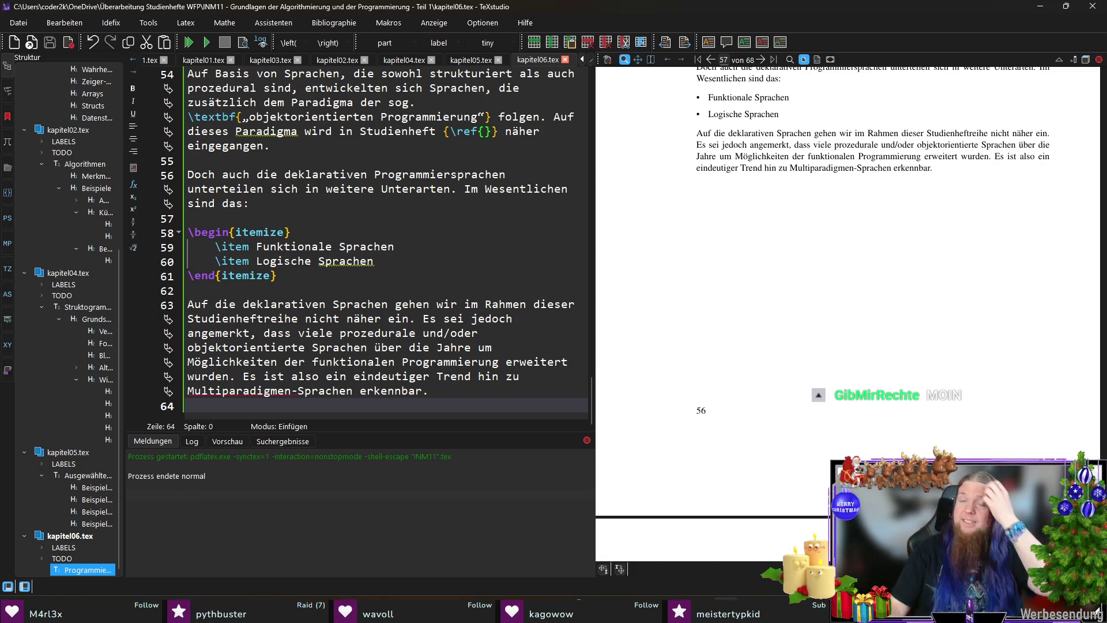
Step: Add \section{Beschreibung formalisierter Programmiersprachen} with \label{sec:beschreibung-formalisierter-programmiersprachen} and save the file
key("Return")
type("\\sec")
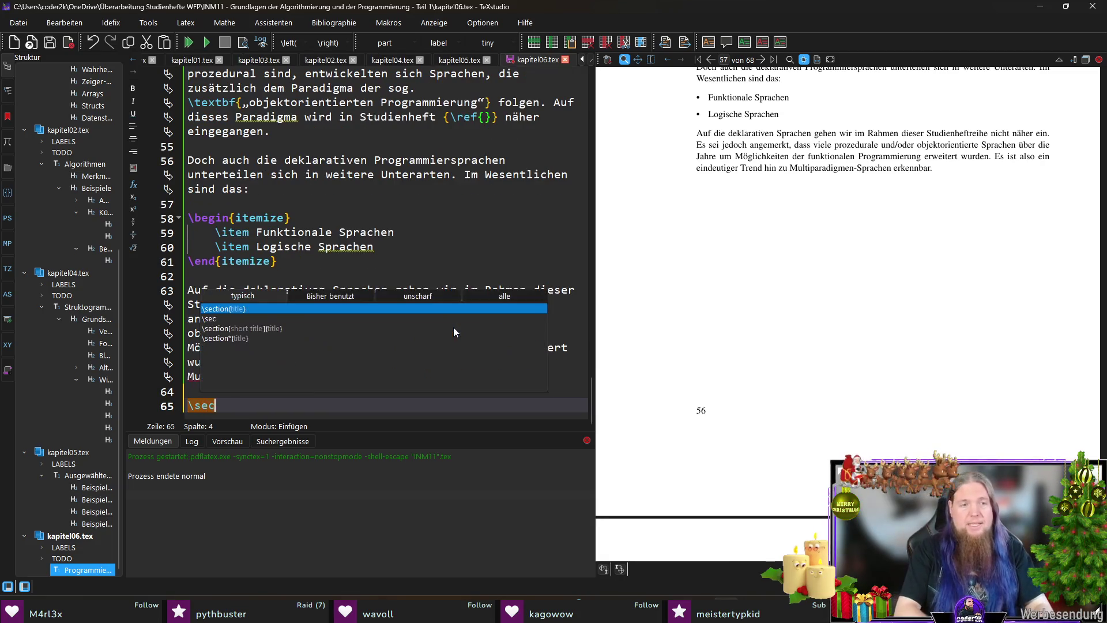
key("Return")
type("Beschreibung forma")
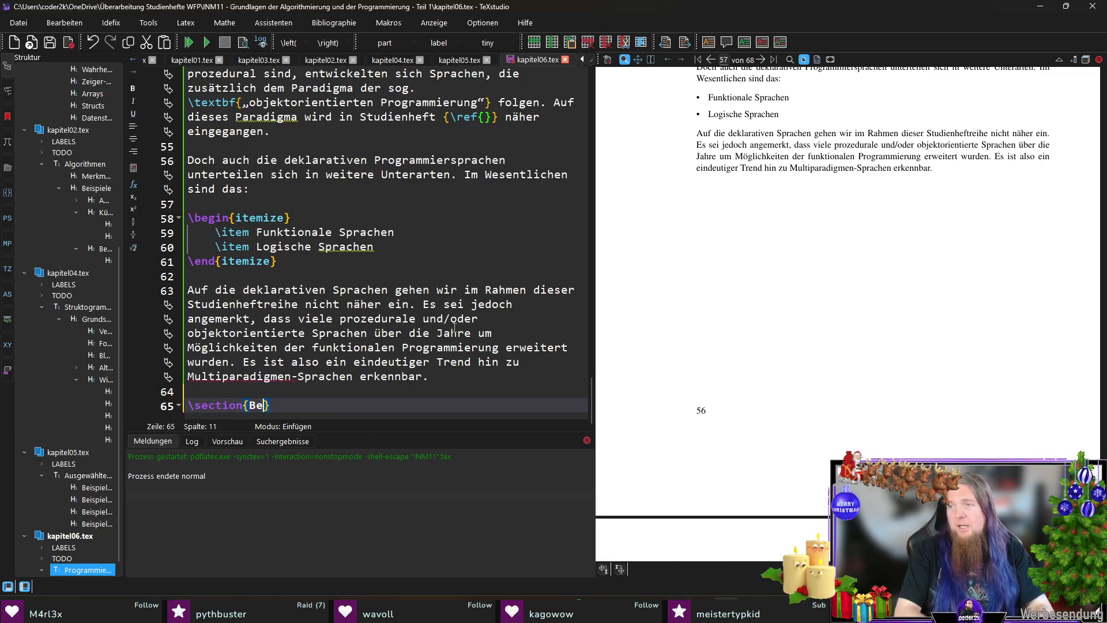
type("lisierter Program")
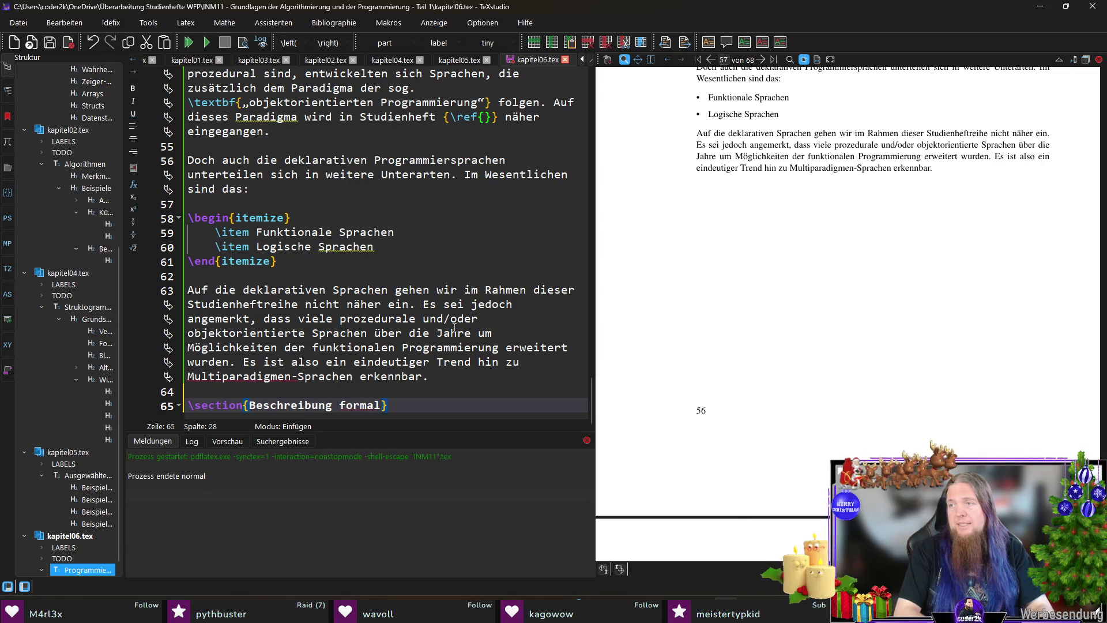
type("miersprachen")
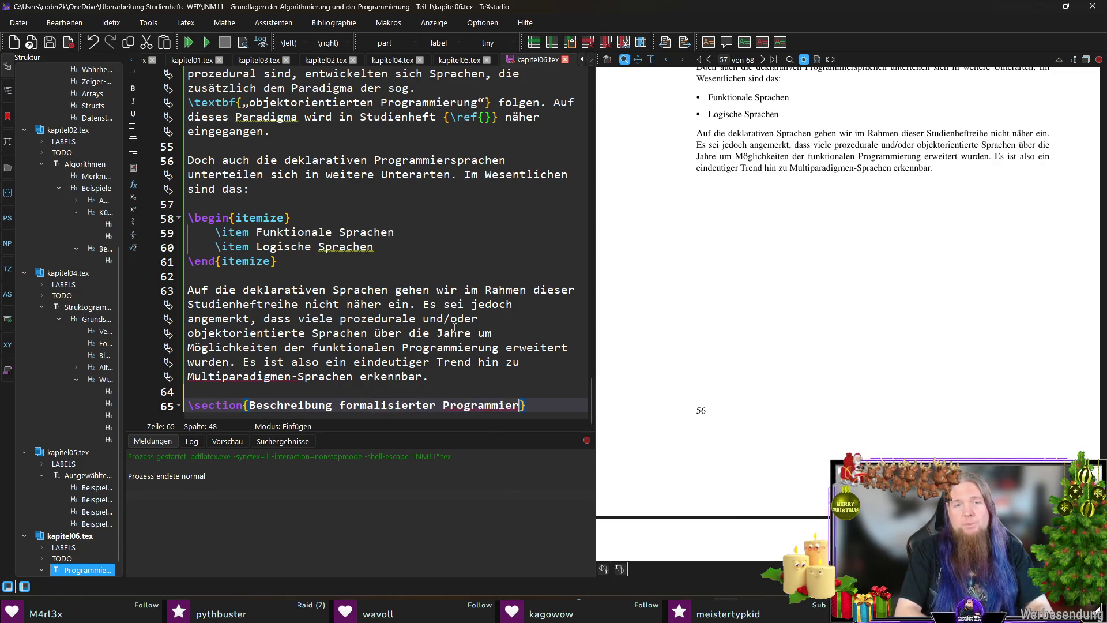
key("End")
key("Return")
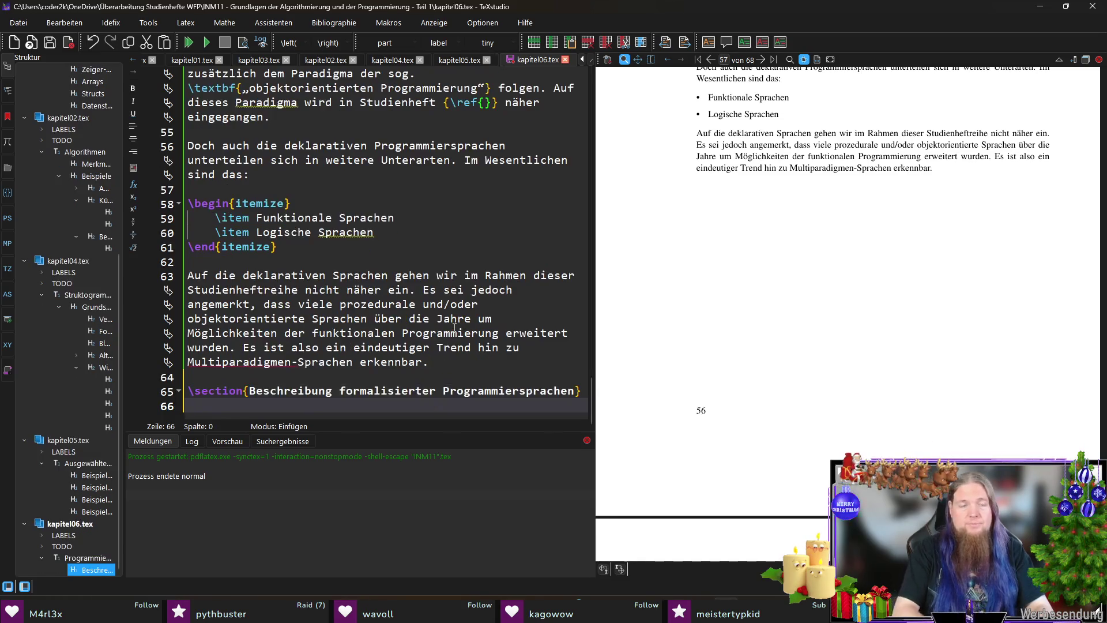
type("\\label")
key("Return")
type("sec:beschreibung-for")
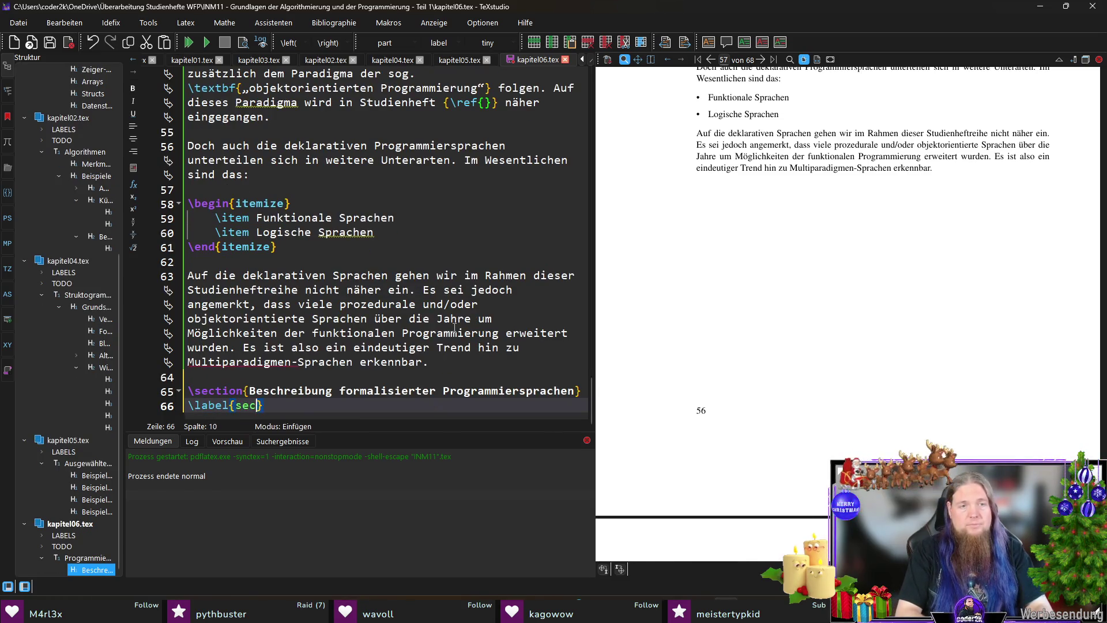
type("malisierter-progra")
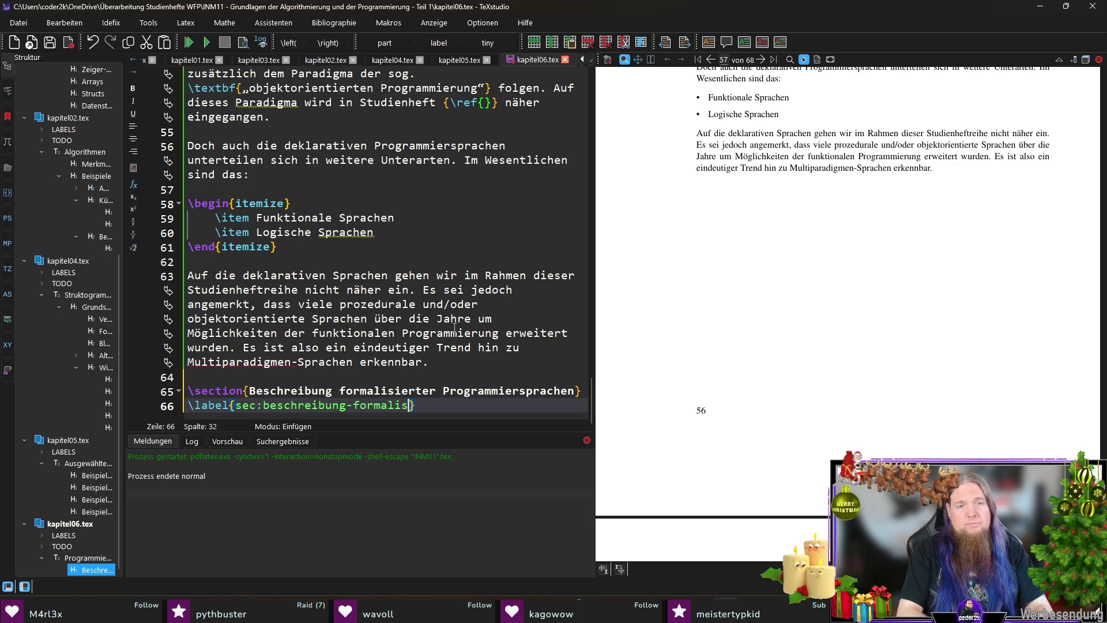
type("mmiersprachen")
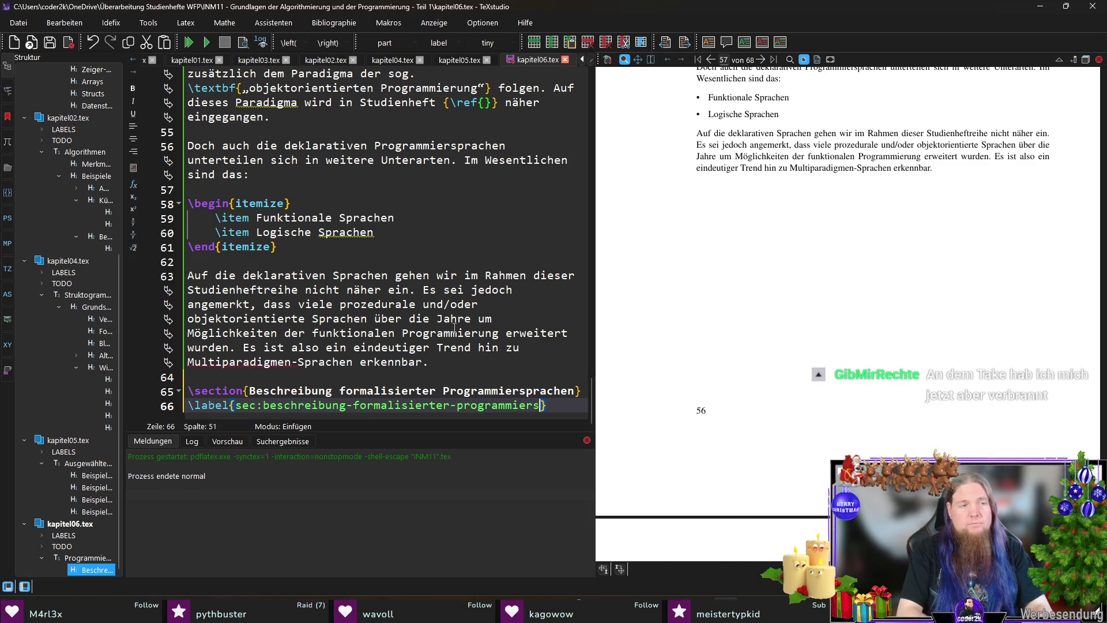
key("ctrl+s")
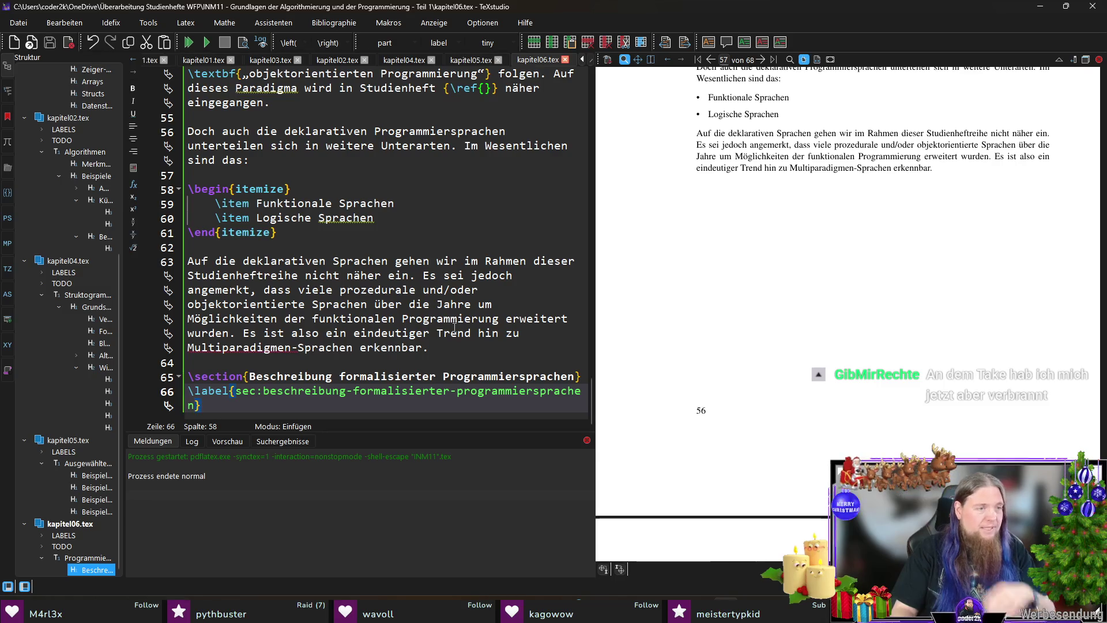
key("Return")
key("Return")
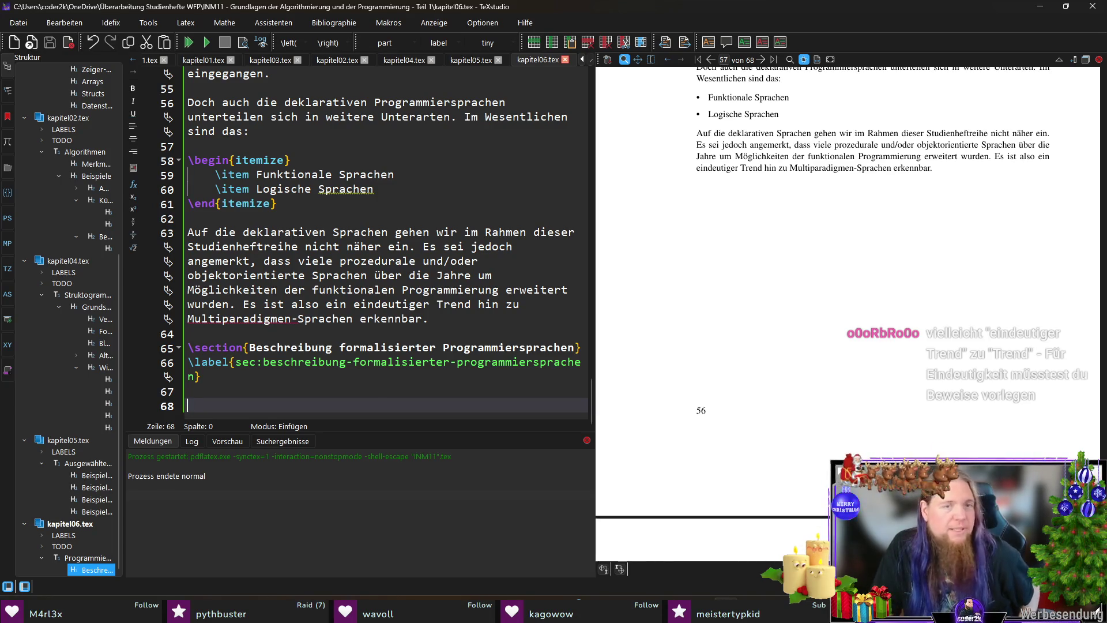
Step: Delete 'eindeutiger' from the sentence 'Es ist also ein Trend hin zu Multiparadigmen-Sprachen erkennbar'
double_click(395, 305)
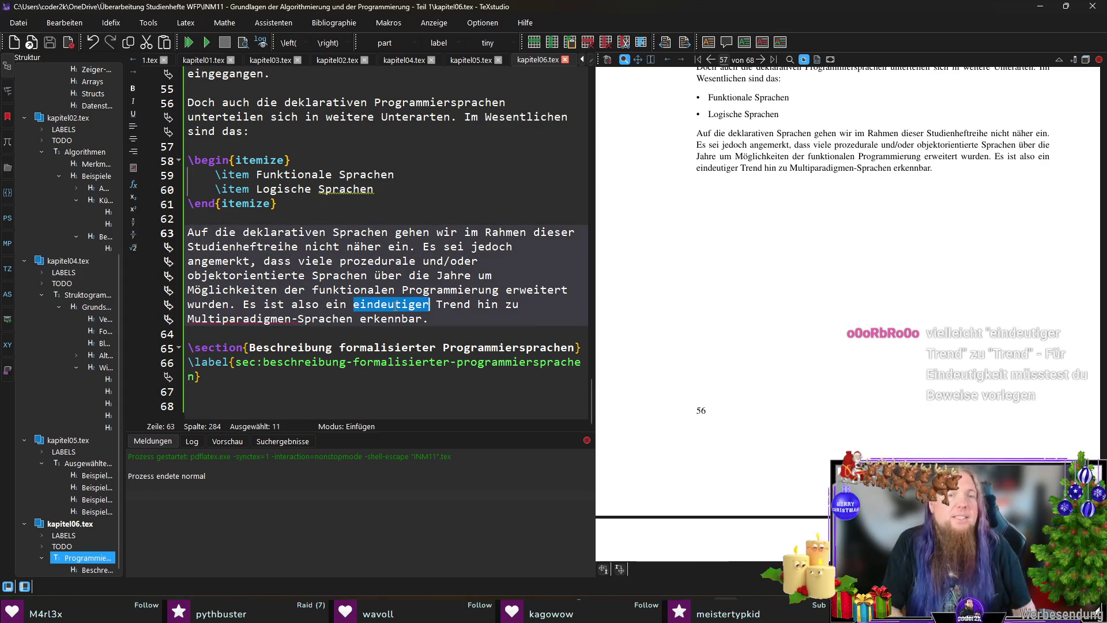
key("BackSpace")
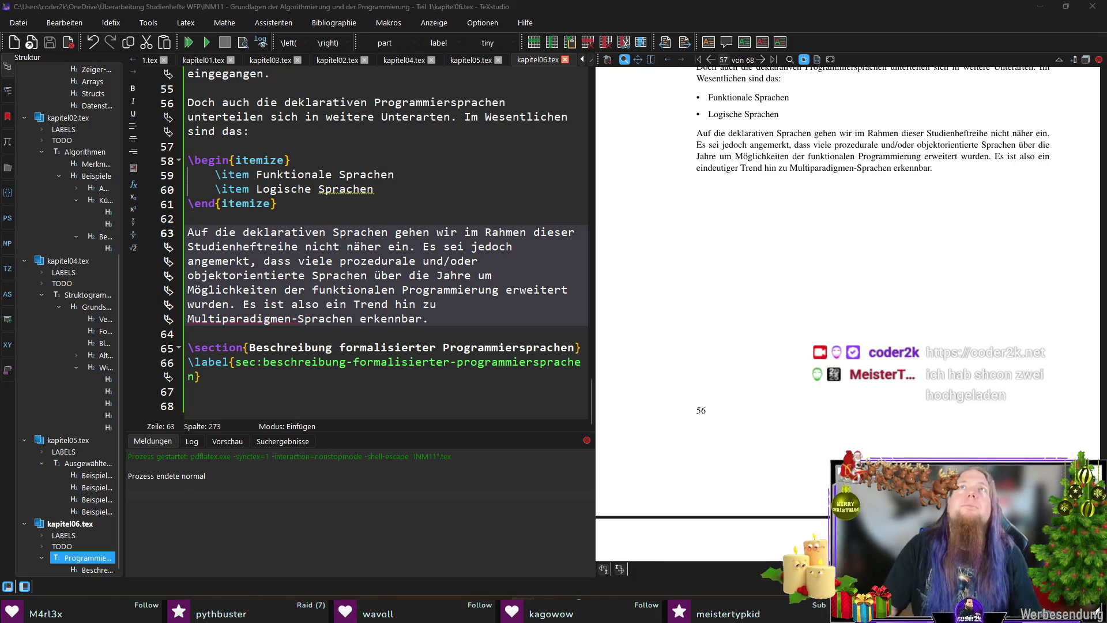
key("alt+Tab")
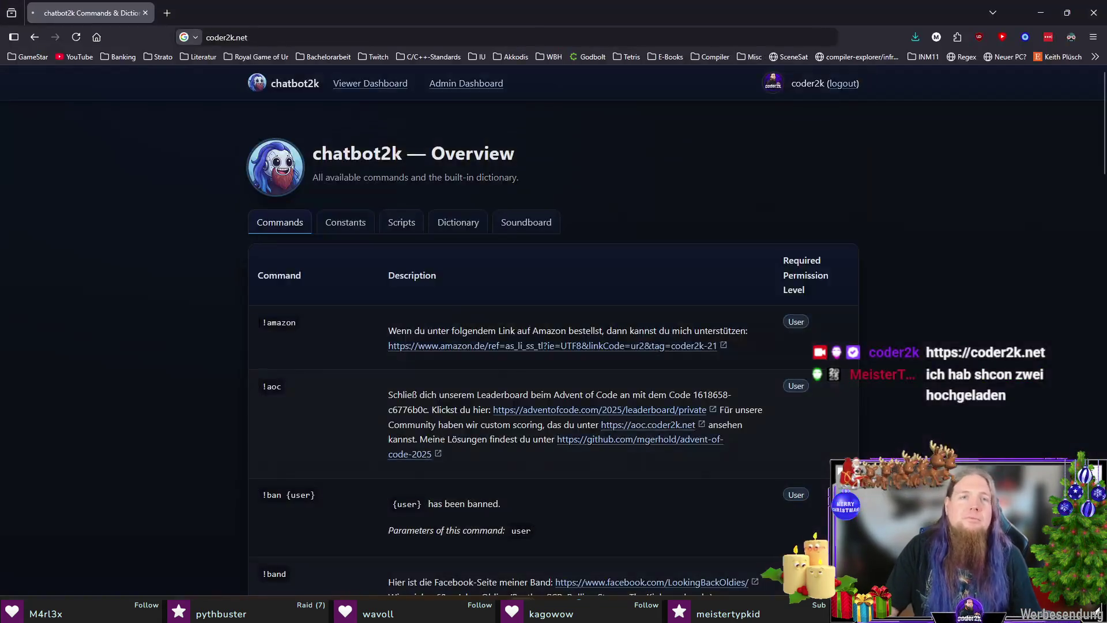
Step: In chatbot2k's Pending Clips, preview and settle the straftat clip and reject neinneinnein
left_click(471, 84)
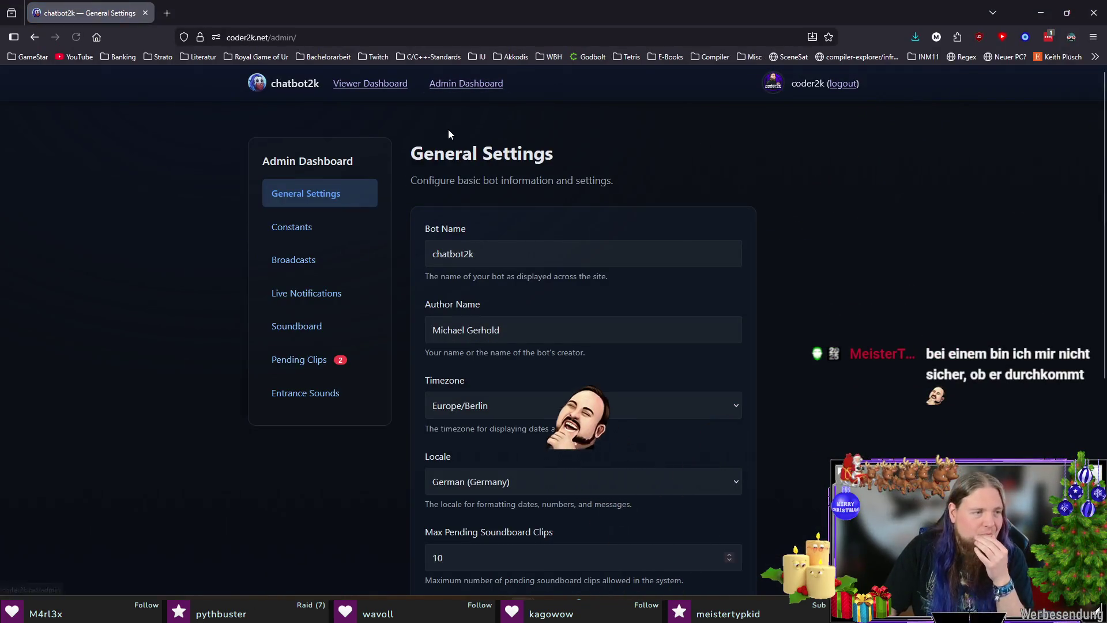
left_click(314, 363)
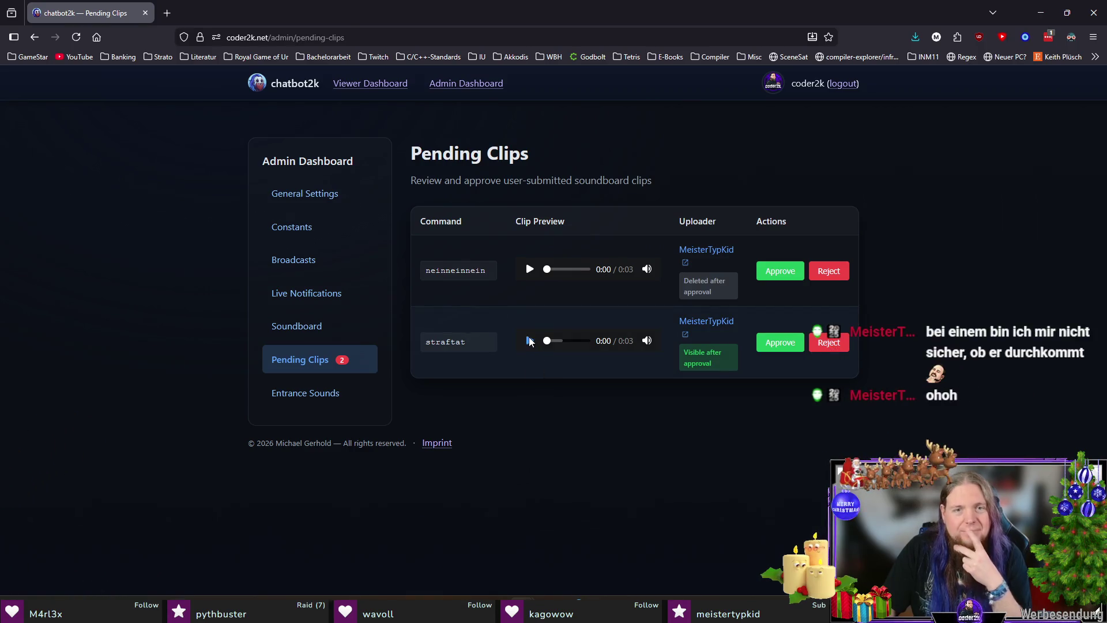
left_click(530, 340)
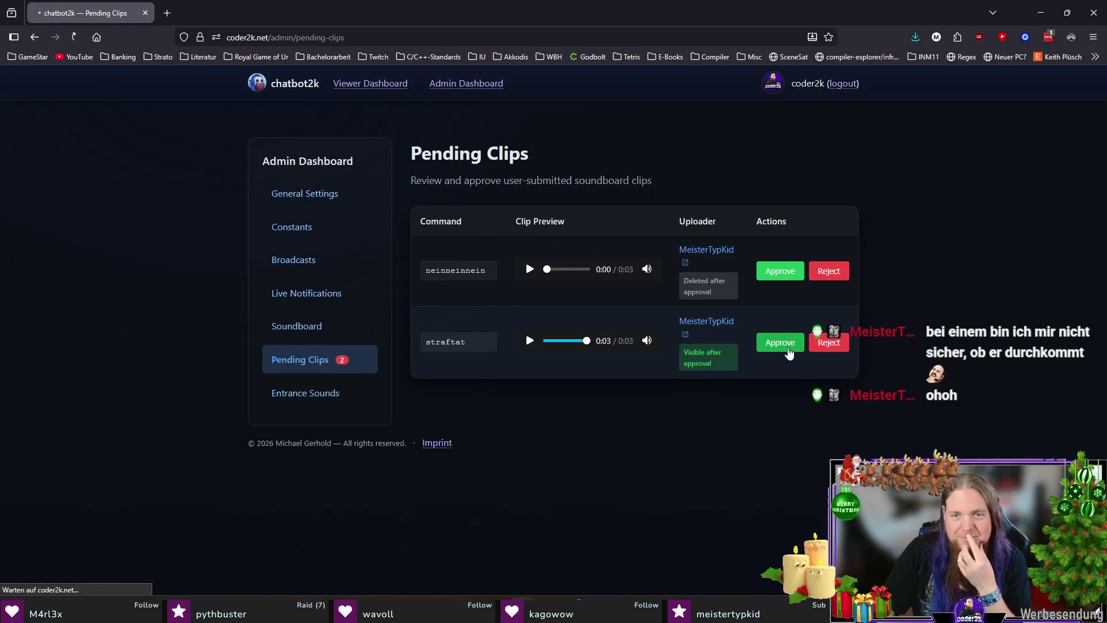
left_click(782, 342)
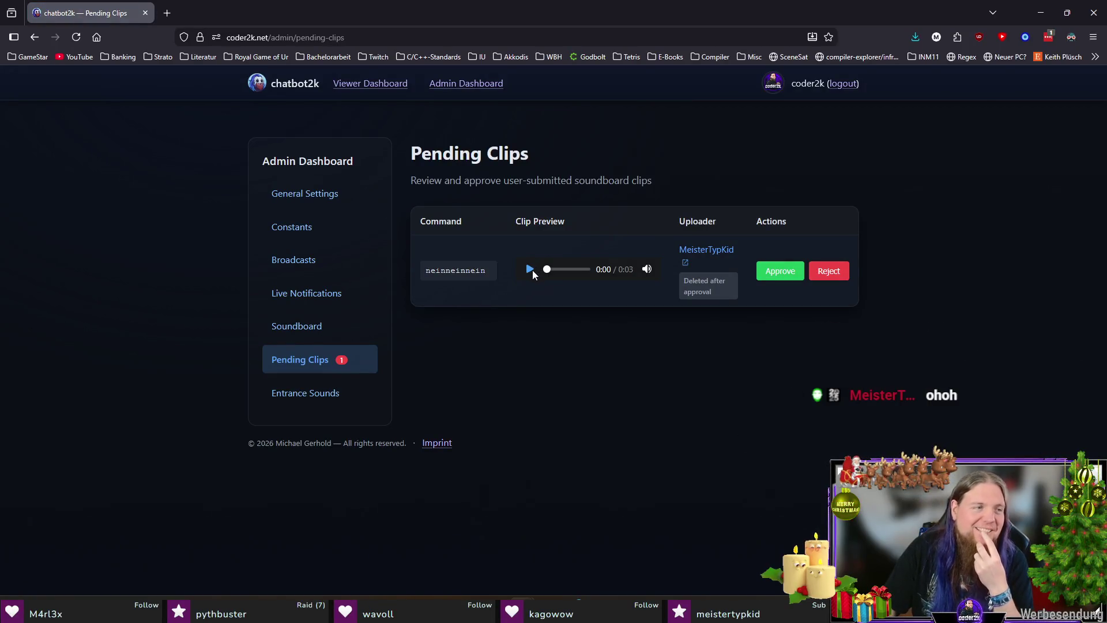
left_click(835, 277)
left_click(577, 348)
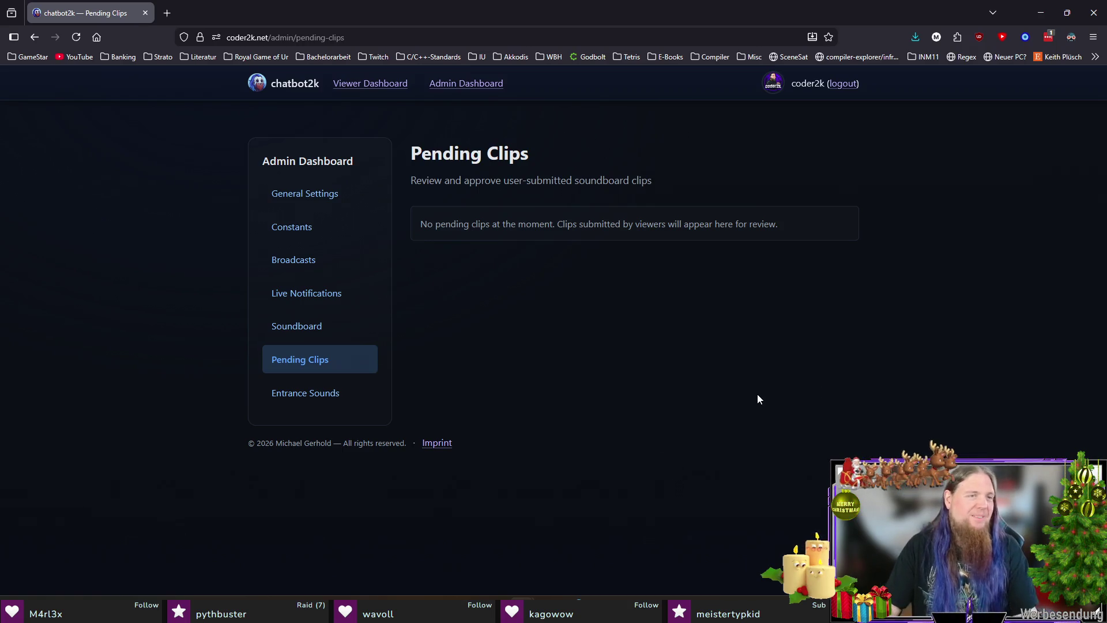
key("alt+Tab")
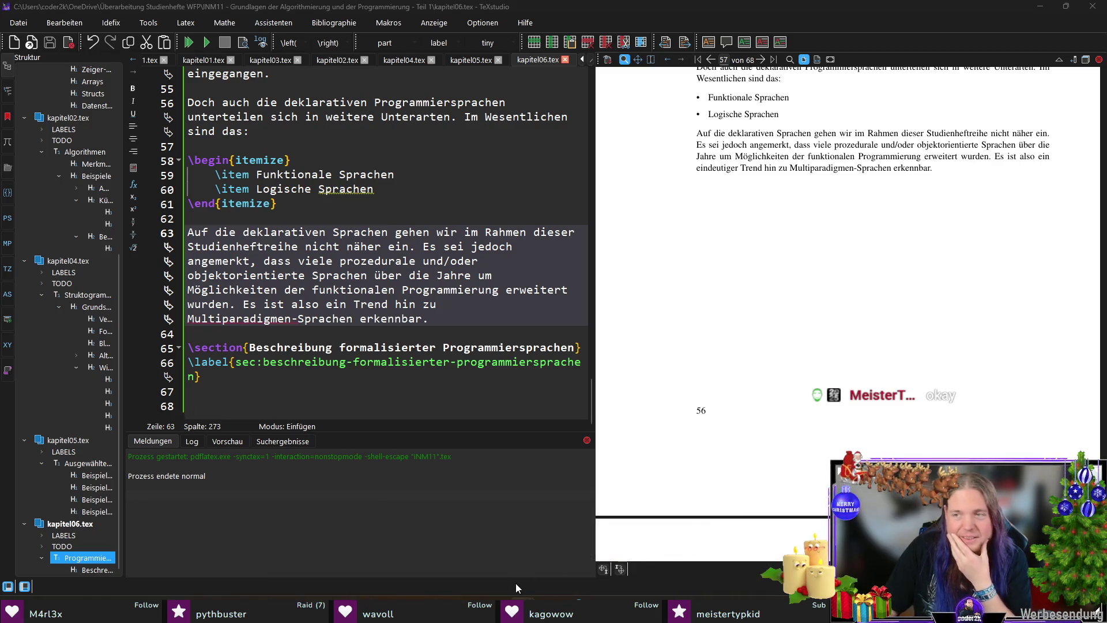
mouse_move(523, 612)
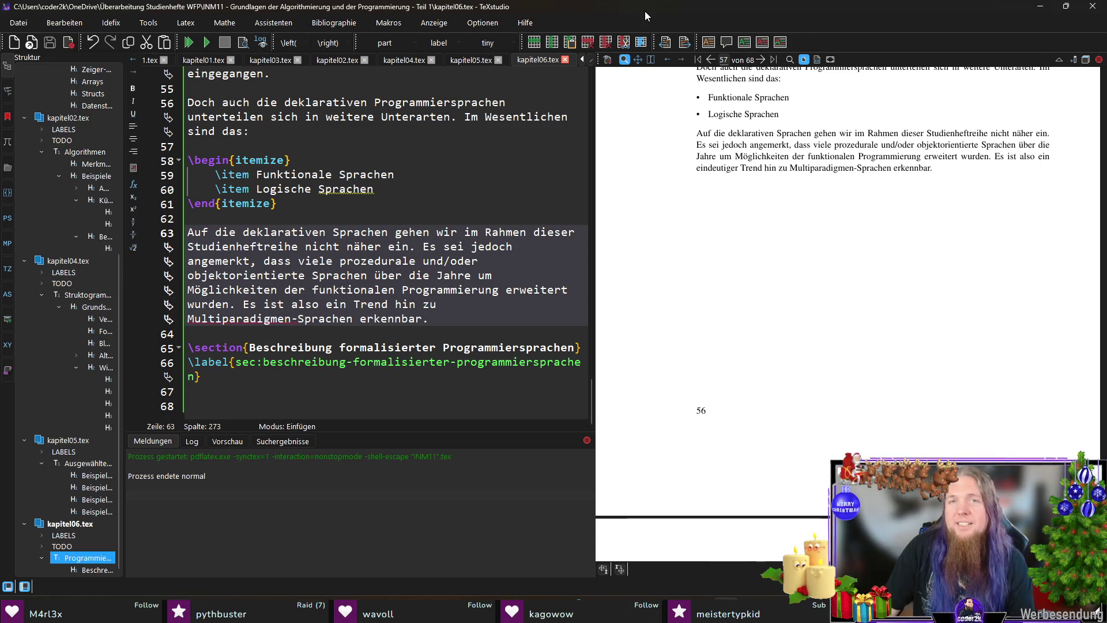
left_click(281, 389)
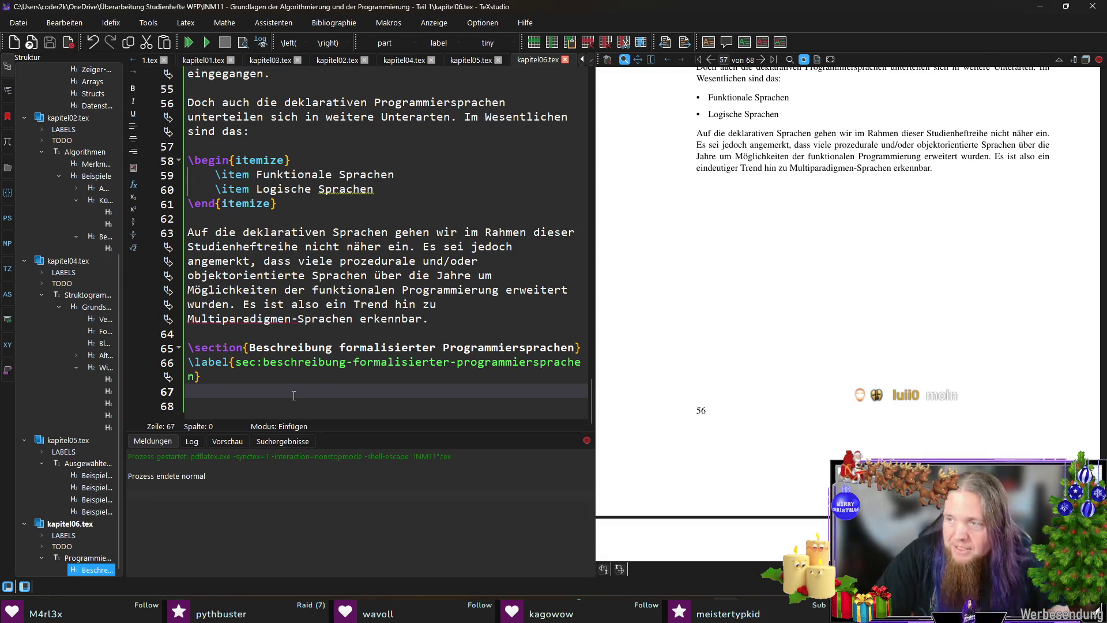
Step: Write the paragraph 'Programmiersprachen sind künstliche Sprachen…', correcting 'redulieren' to 'regulieren'
key("Return")
type("Programmiersprachen sind künstliche Sprachen.")
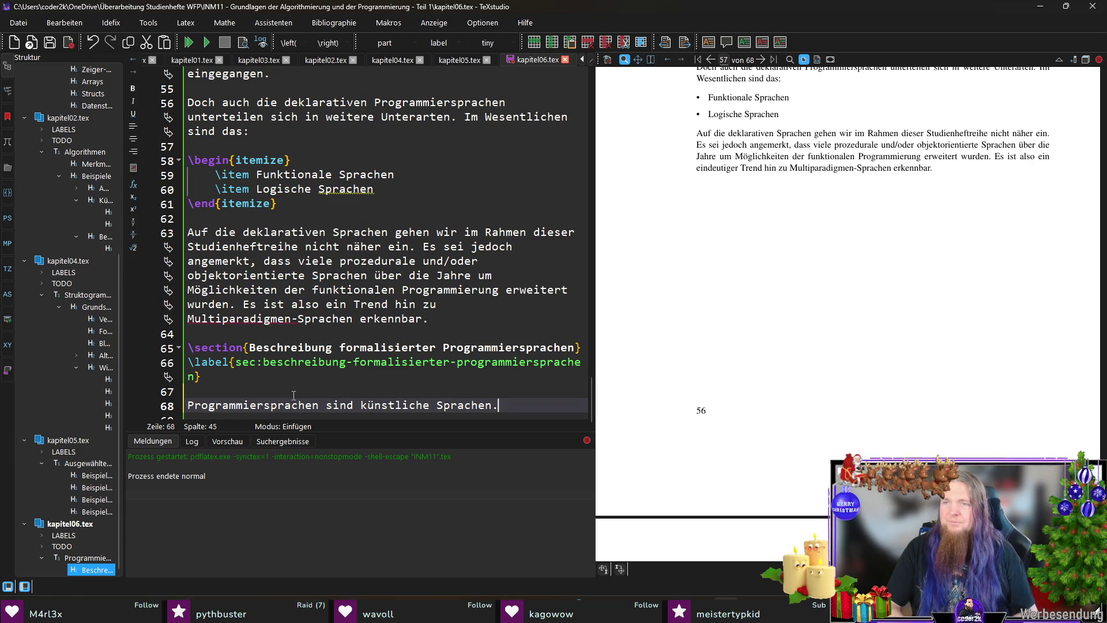
type(" Dabei han")
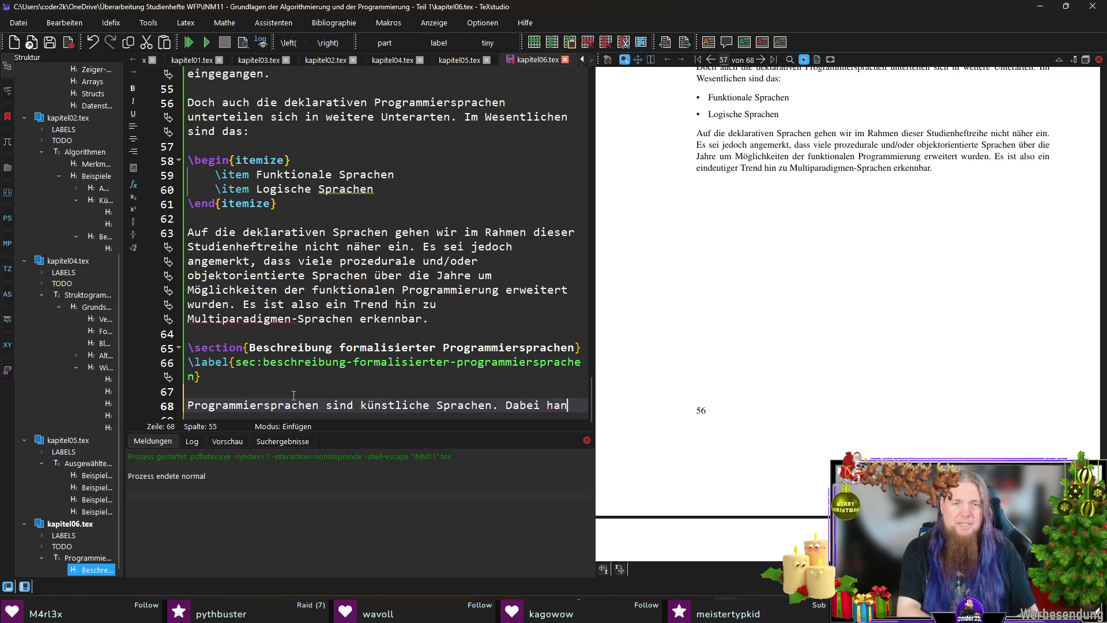
type("delt es sich um Sprachen, die nur die Verständigung ")
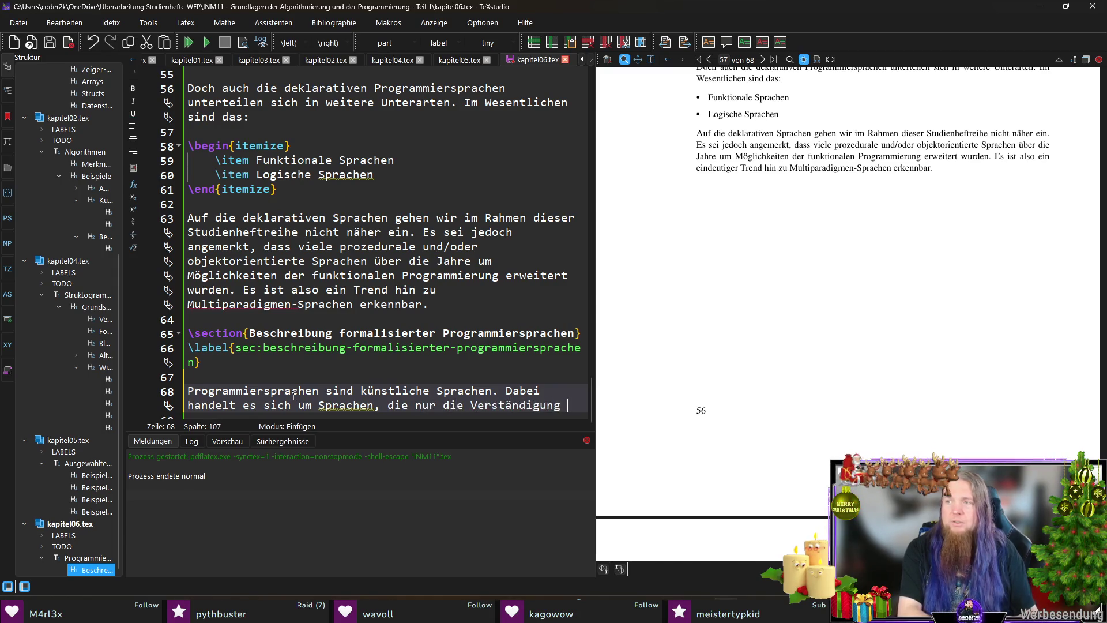
type("innerhalb eines begrenzten Fachgebiets redulieren - sie")
key("Left")
key("Left")
key("Left")
key("shift+Left")
type("g")
key("End")
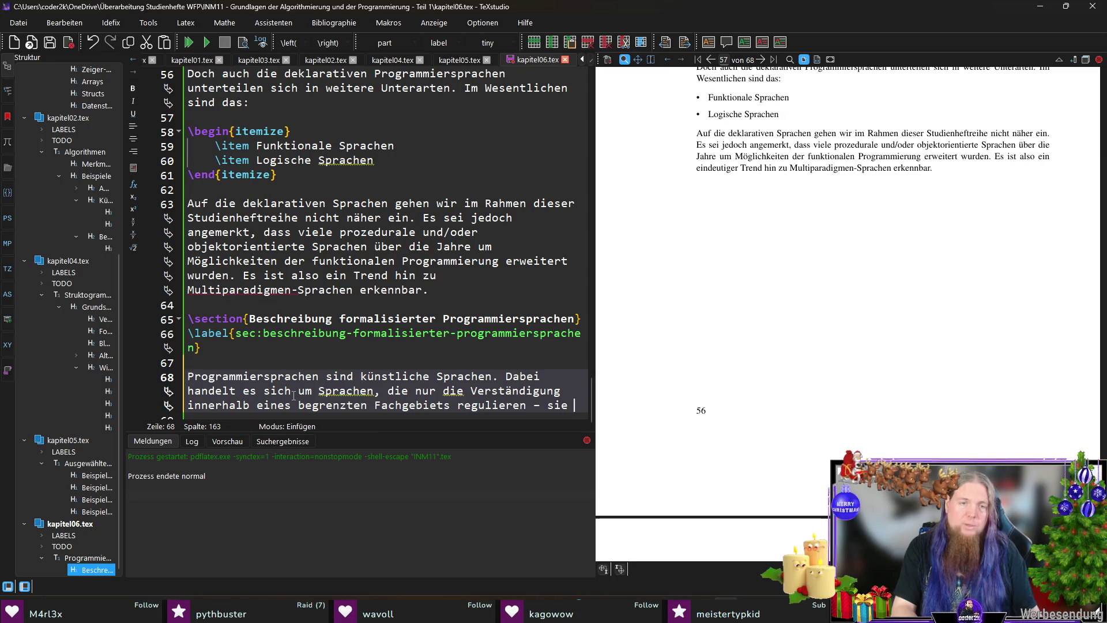
type("haben sich ni")
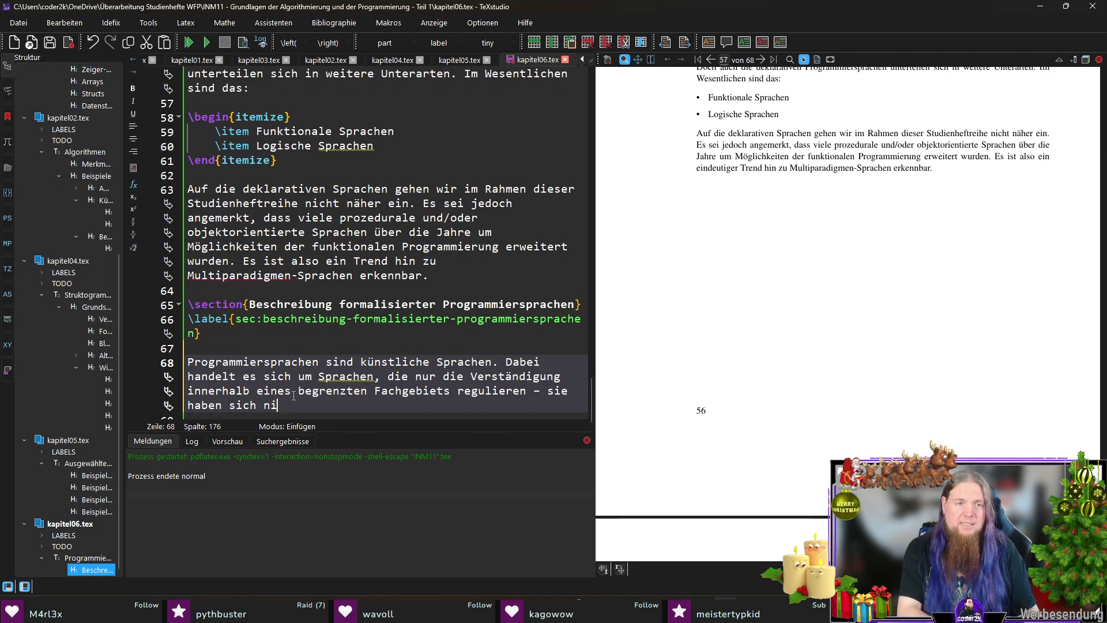
type("cht natürlich entwickelt.")
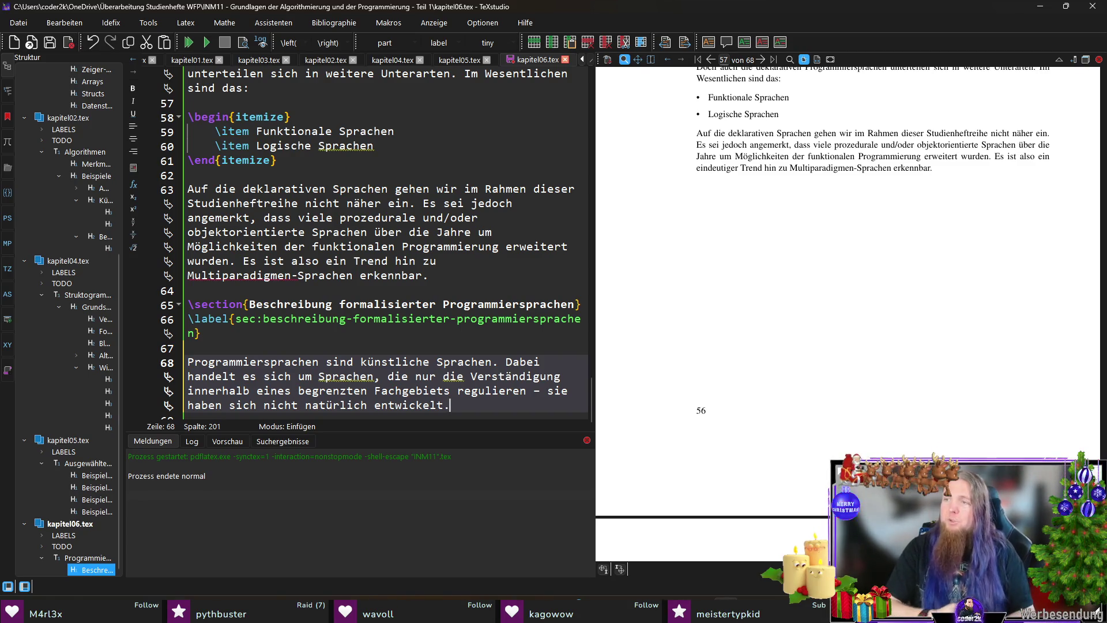
key("Return")
key("Return")
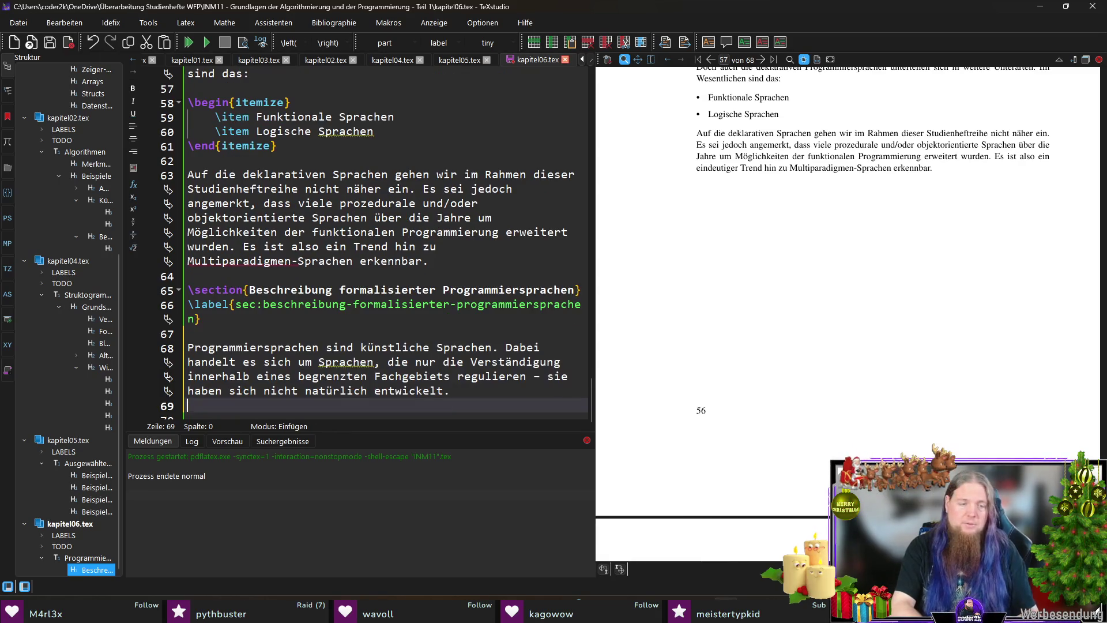
Step: Add the paragraph on why programming languages were developed and how Syntax fixes valid programs
type("Programmiersprachen wurden entwickelt")
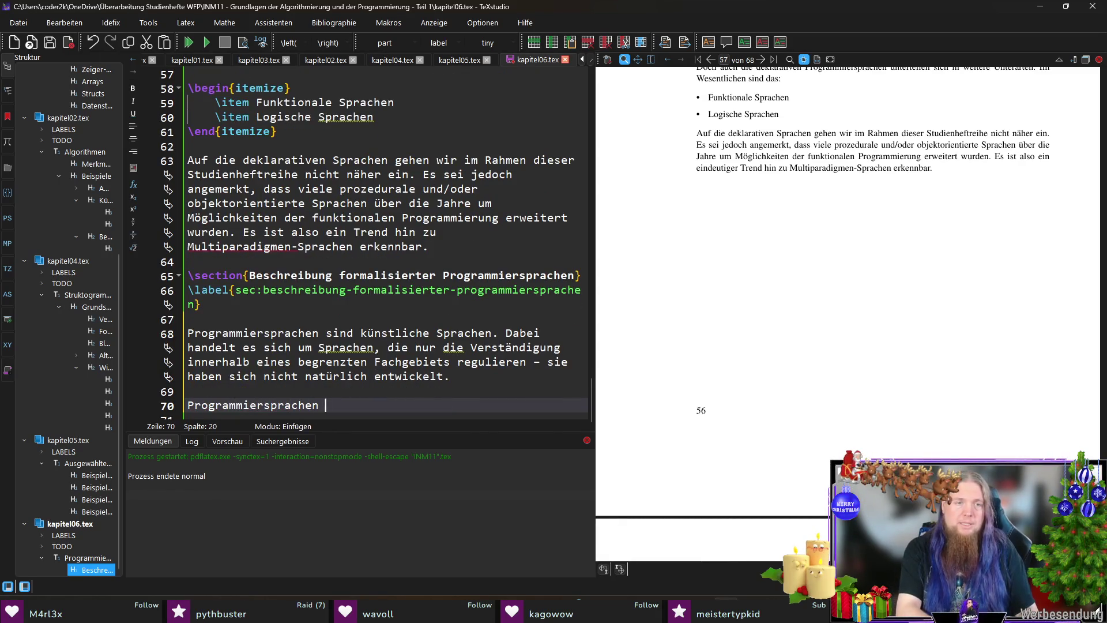
type(", um ")
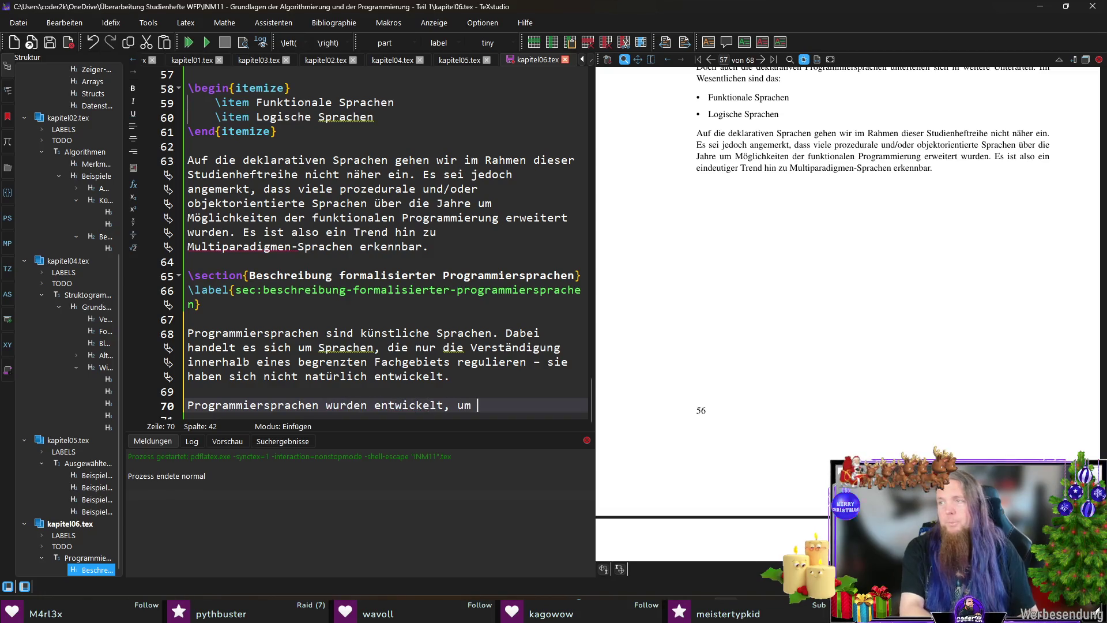
type("Zeichenfolgen z")
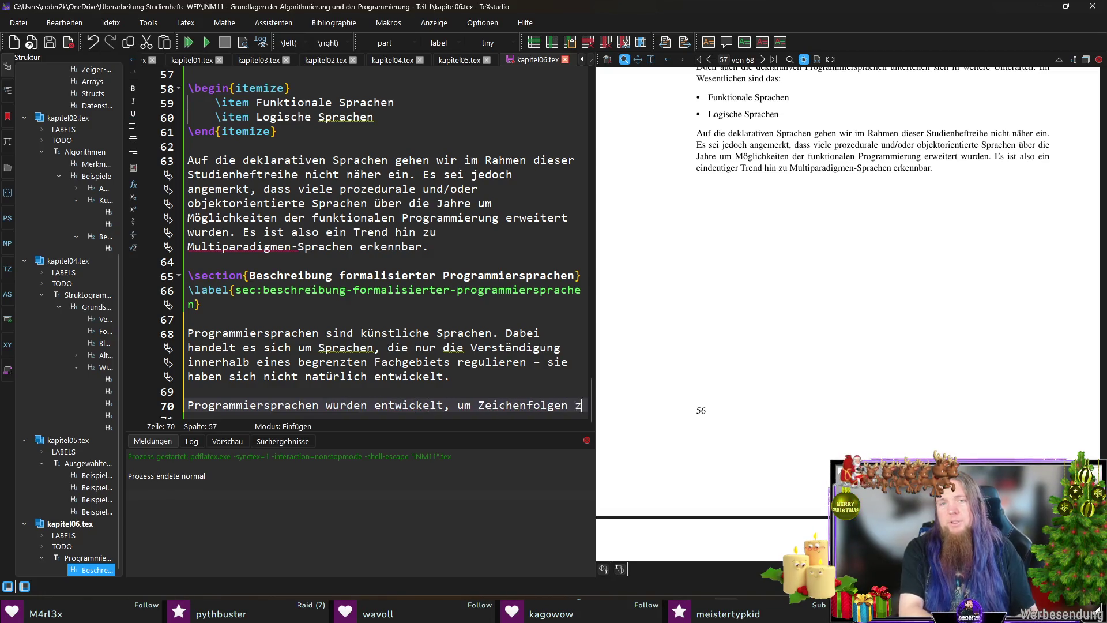
type("u erstellen, die letz")
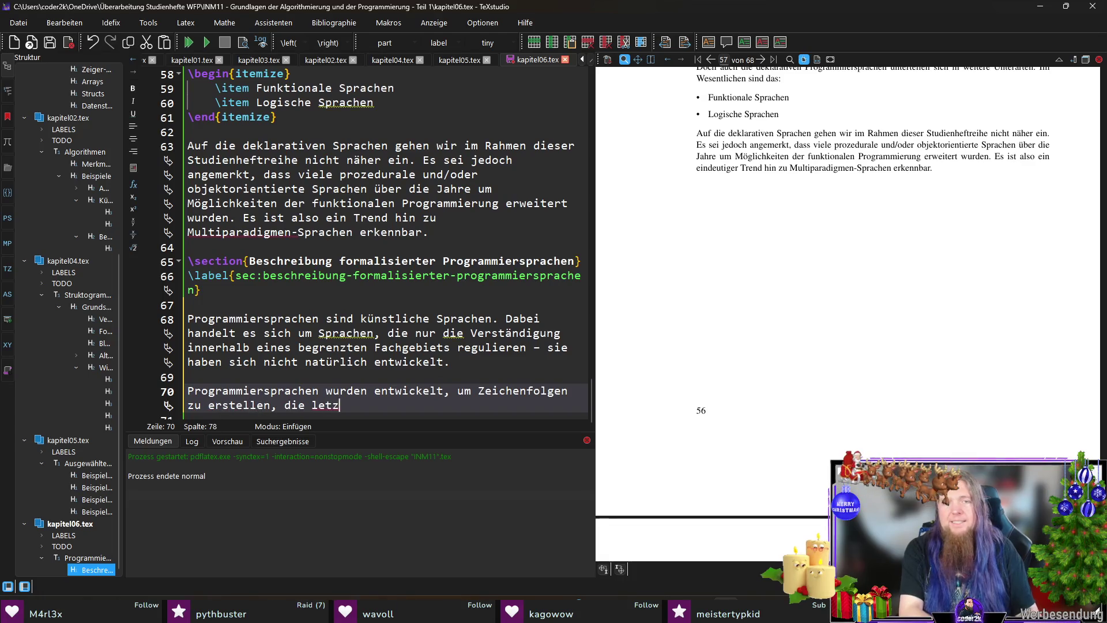
type("lich berwirk")
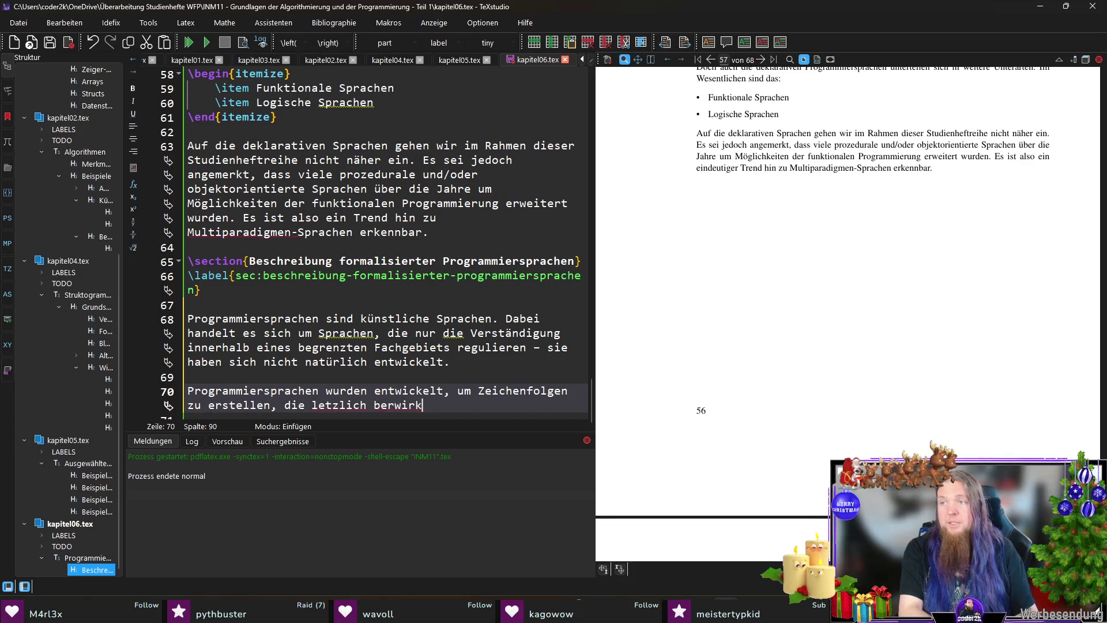
type("en, dass ein Computer bestimmte Anweisungen ausf")
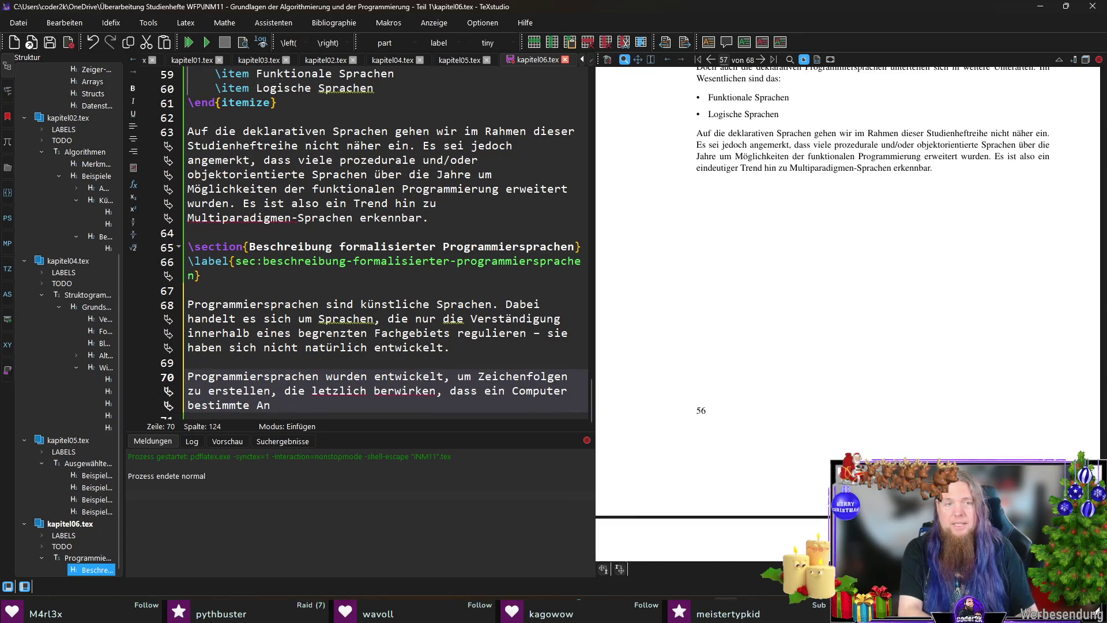
type("ühren kann.")
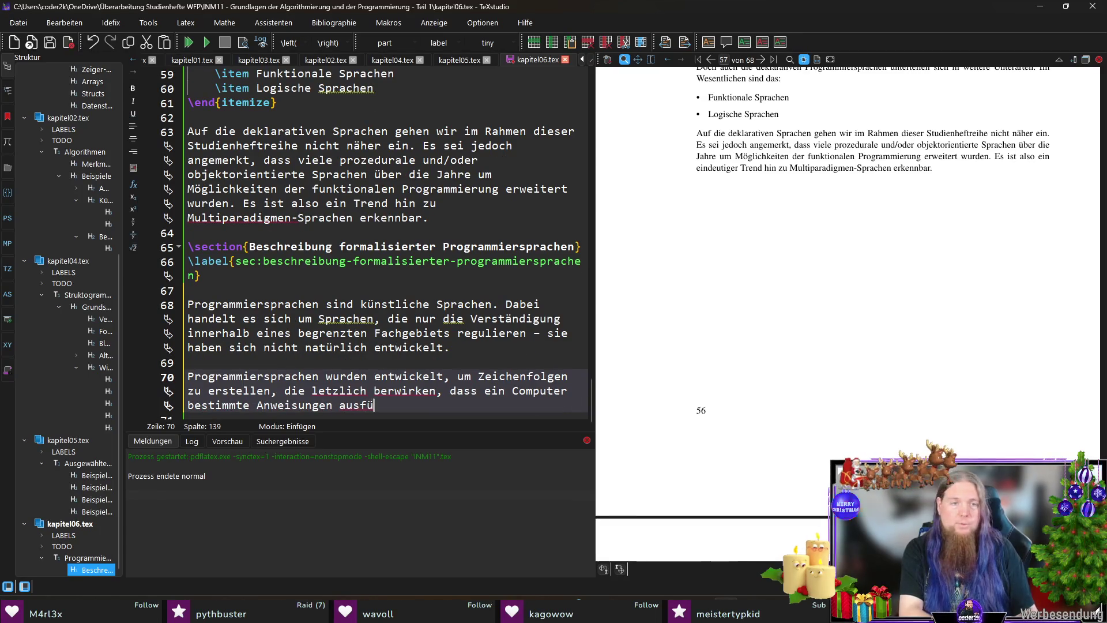
key("ctrl+s")
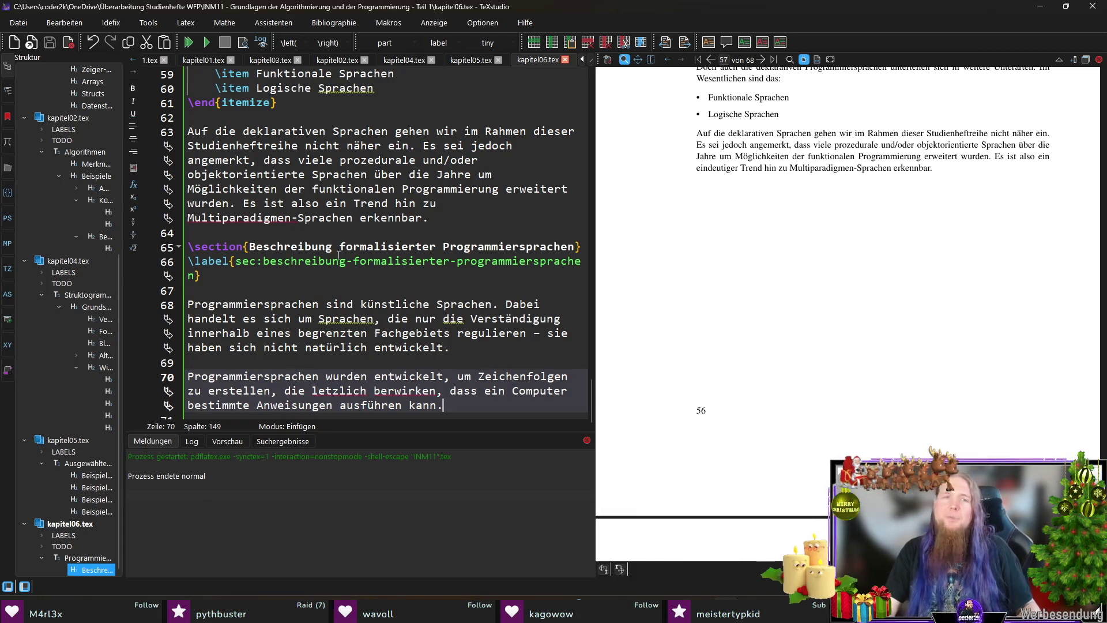
scroll(316, 249, "down", 1)
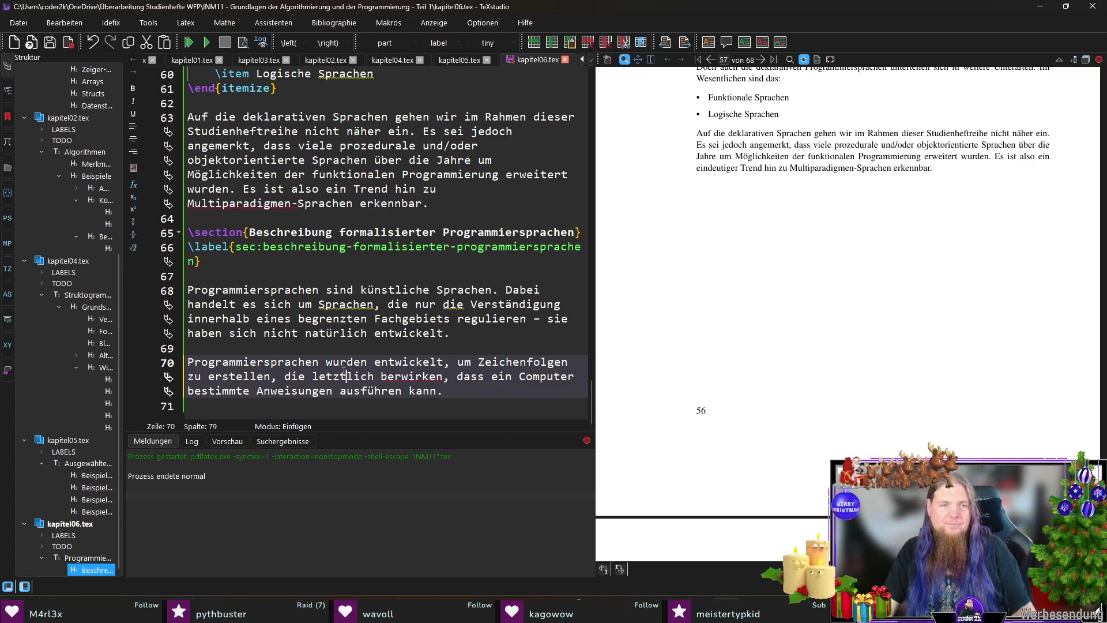
key("BackSpace")
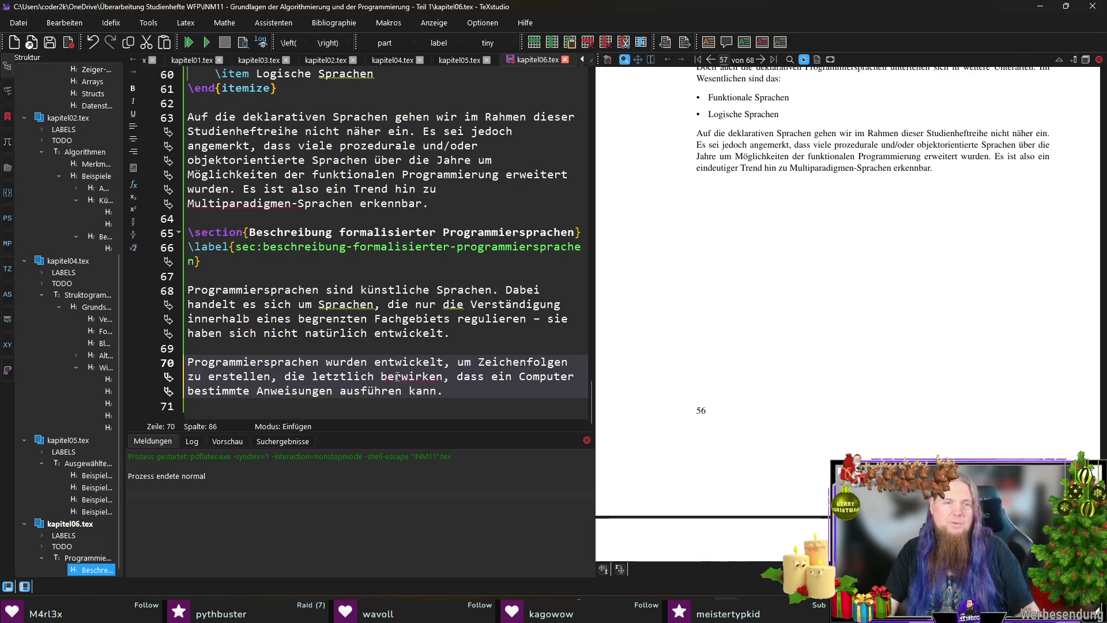
key("ctrl+s")
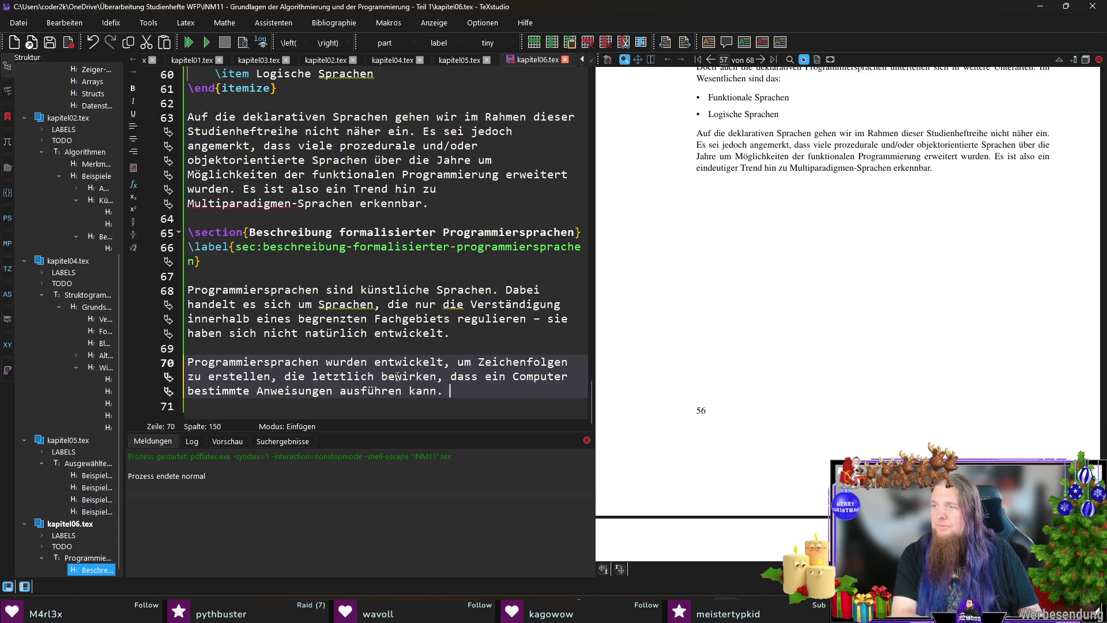
type("B")
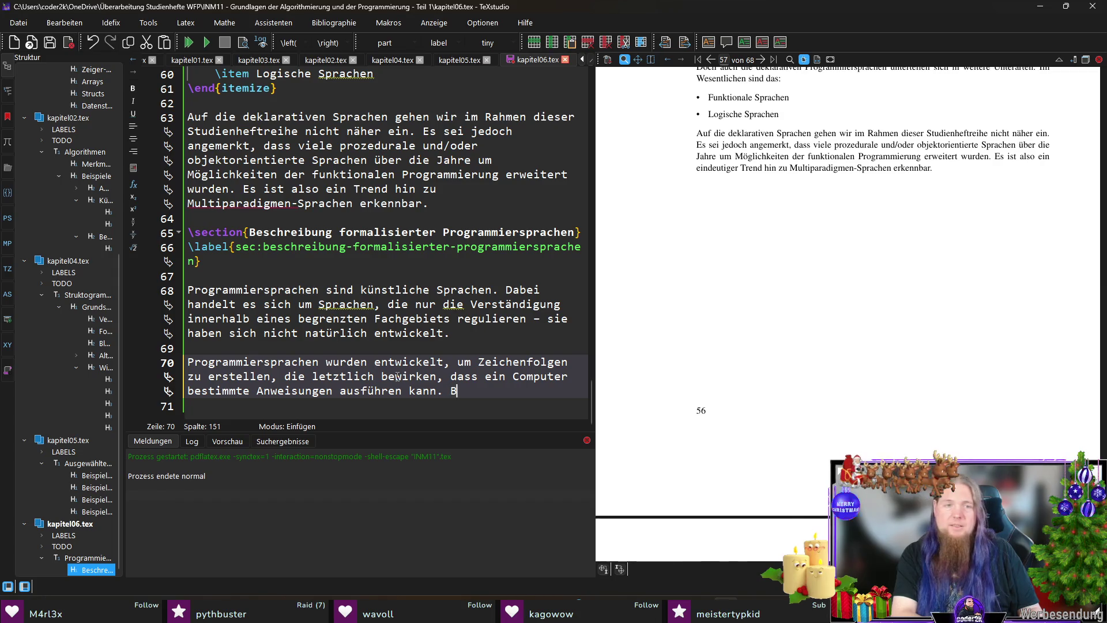
type("ei Programmiersrp")
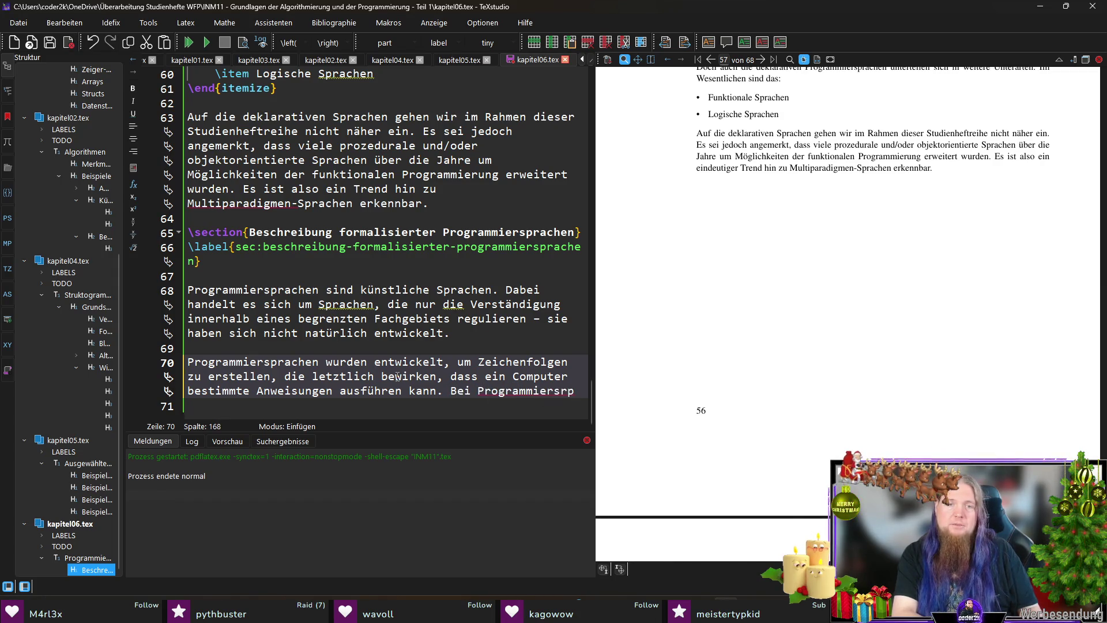
key("BackSpace")
key("BackSpace")
type("prachen ist eindeutig")
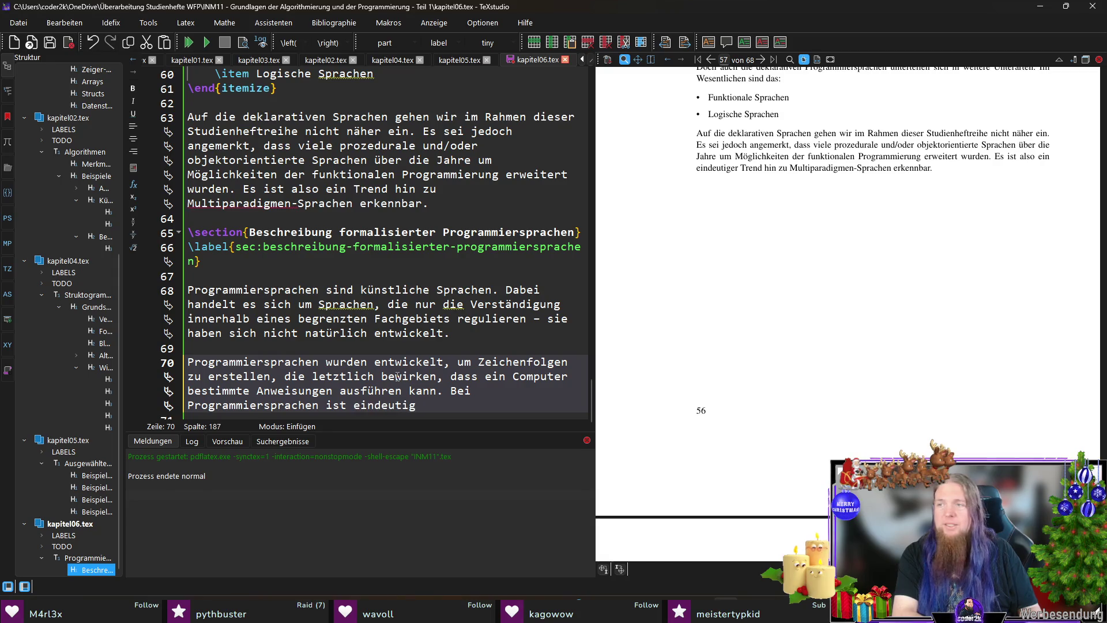
type(" festgelegt")
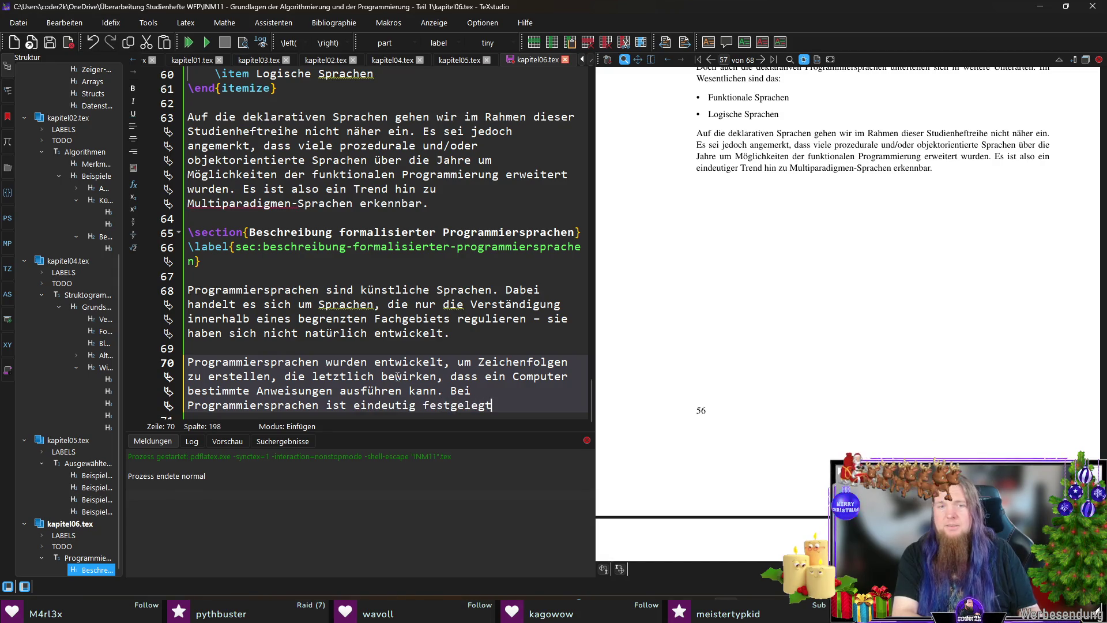
type(", welche Zeich")
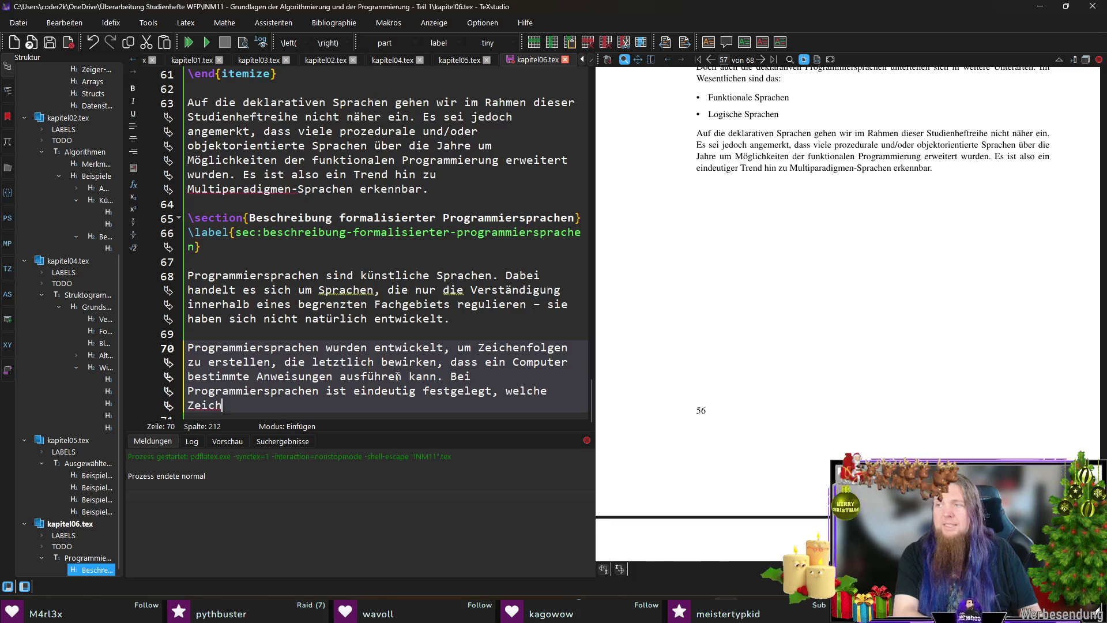
type("enfolgen als Pro")
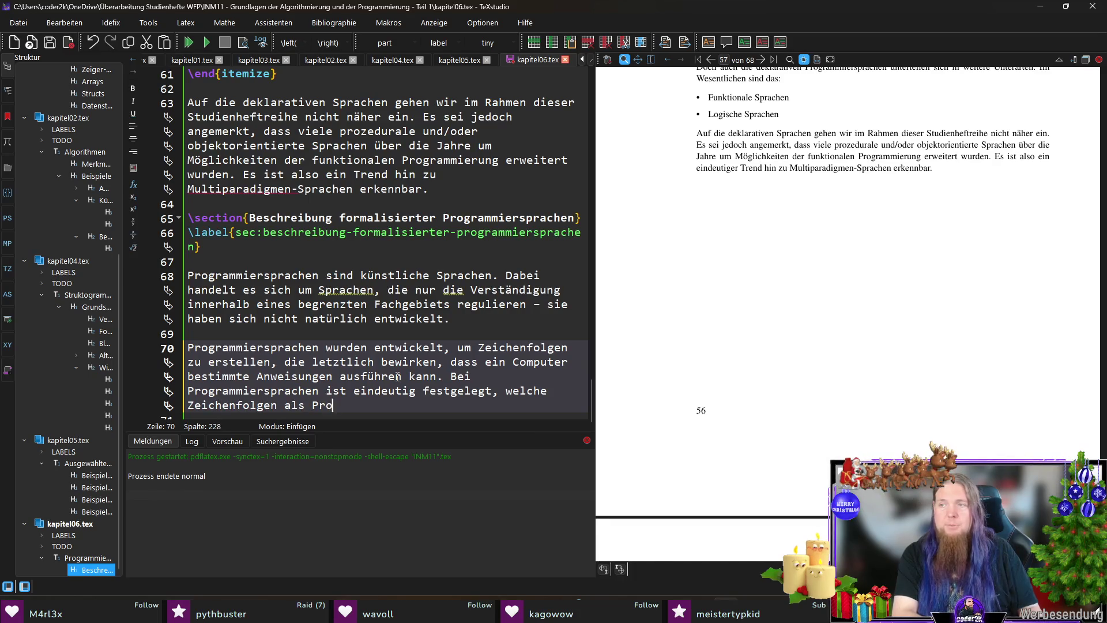
type("gramme zugelassen si")
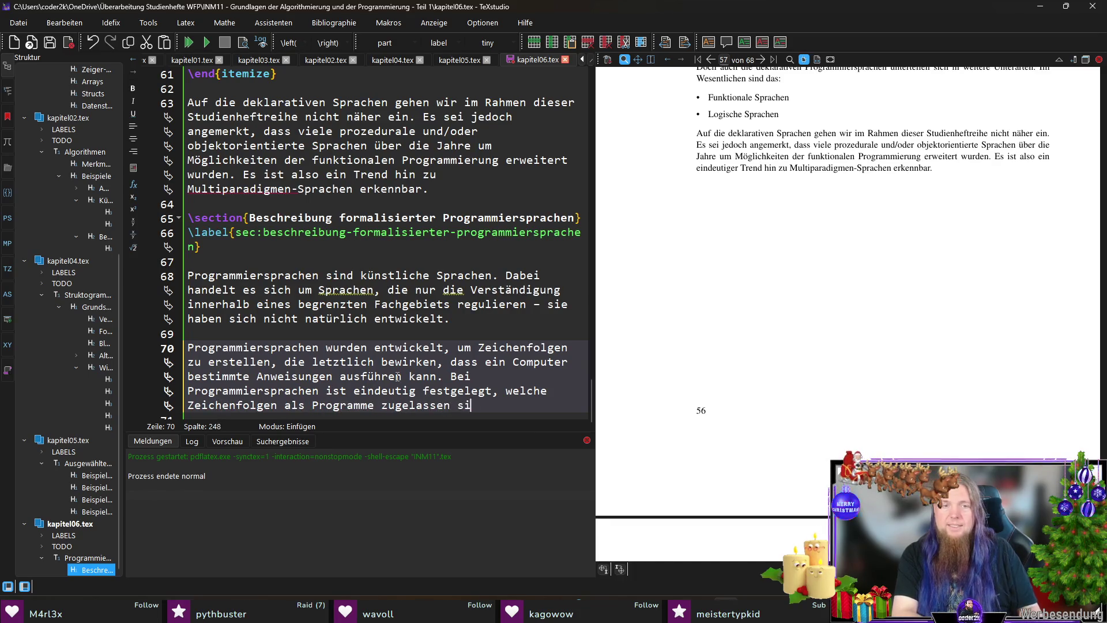
type("nd (Syntax).")
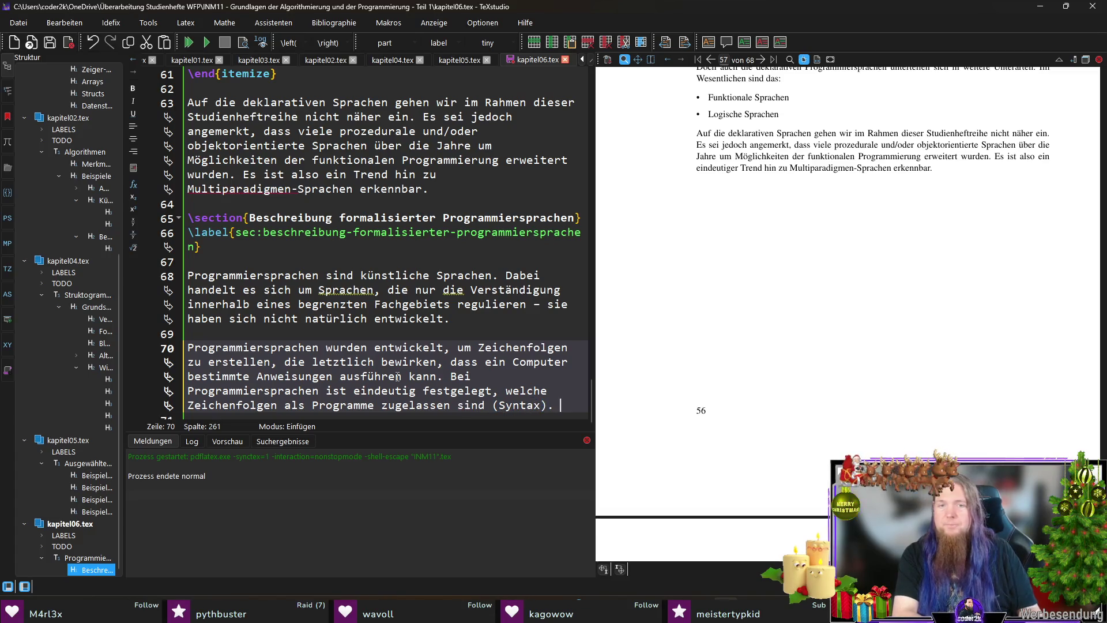
key("Left")
key("Left")
key("Left")
Step: Bold 'Syntax' and add the sentence defining the strings' meaning as \textbf{Semantik}
key("ctrl+shift+Left")
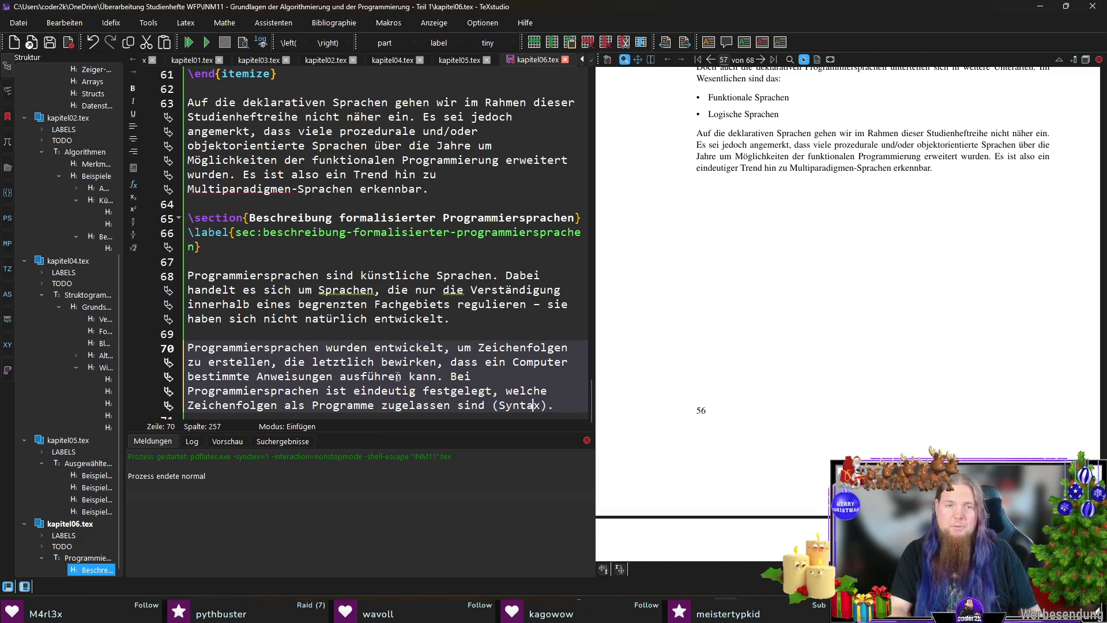
key("ctrl+b")
key("End")
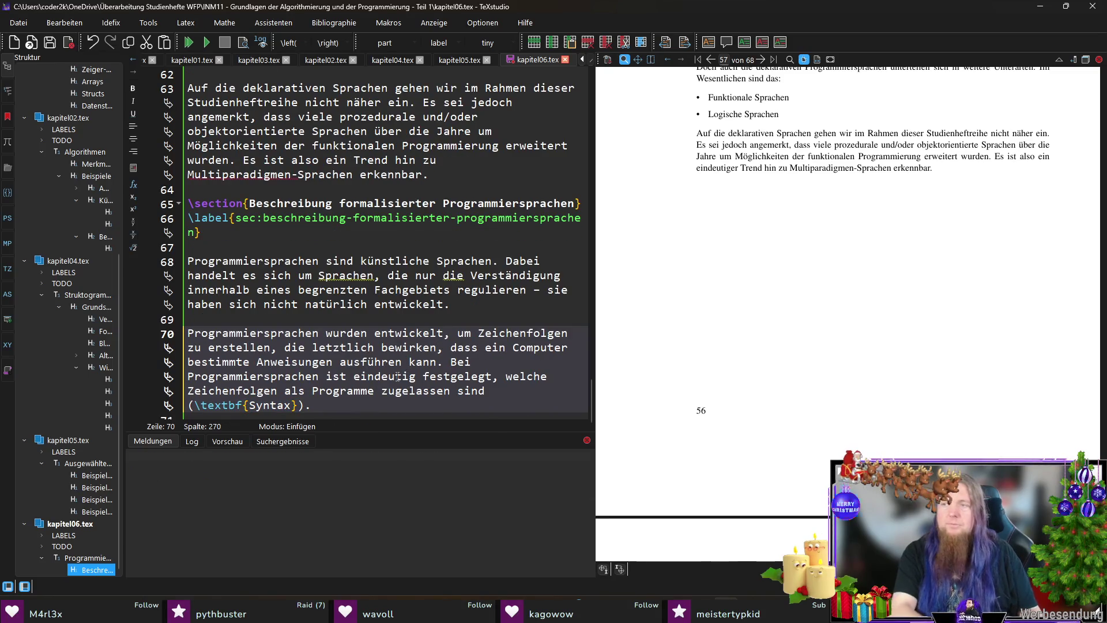
type("Die Bedeut")
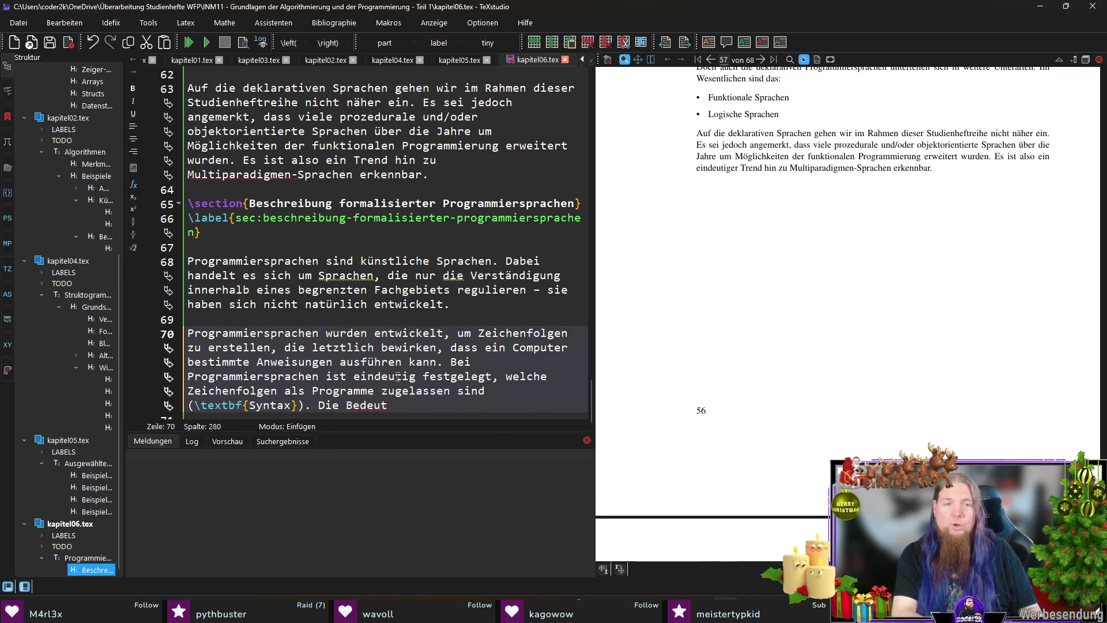
type("ung dieser Z")
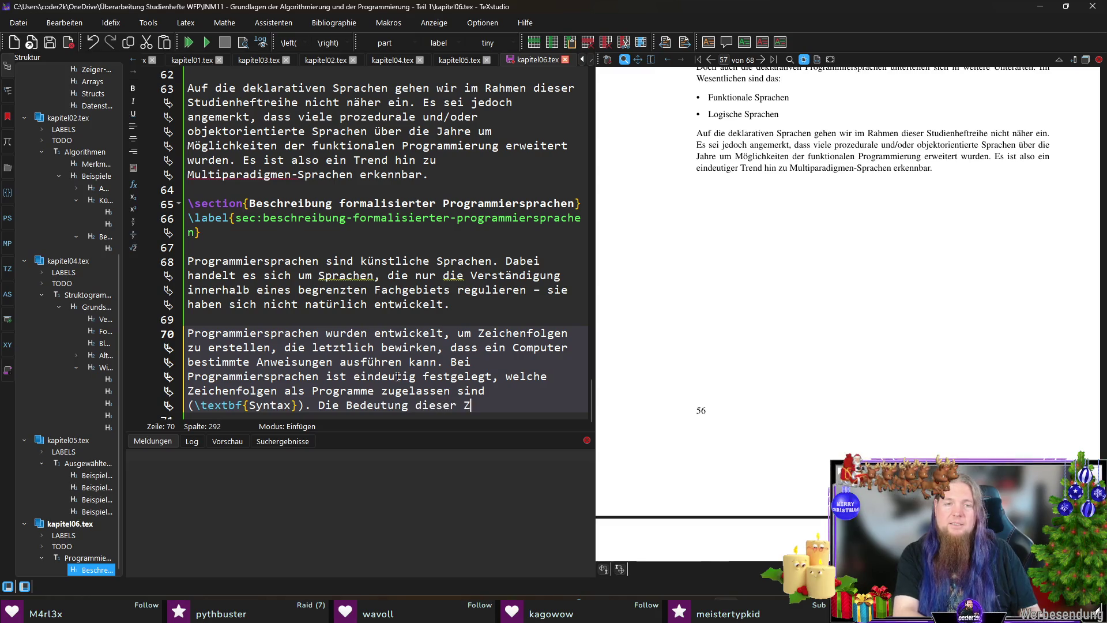
type("eichenfolgen wird")
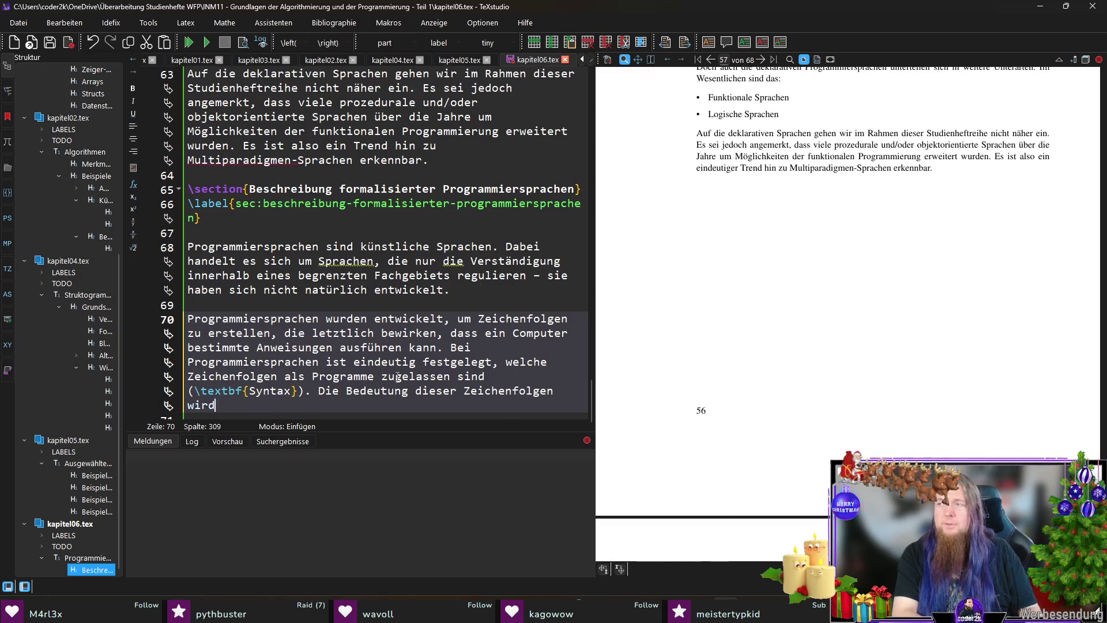
type(" als \textbf{Semantik}")
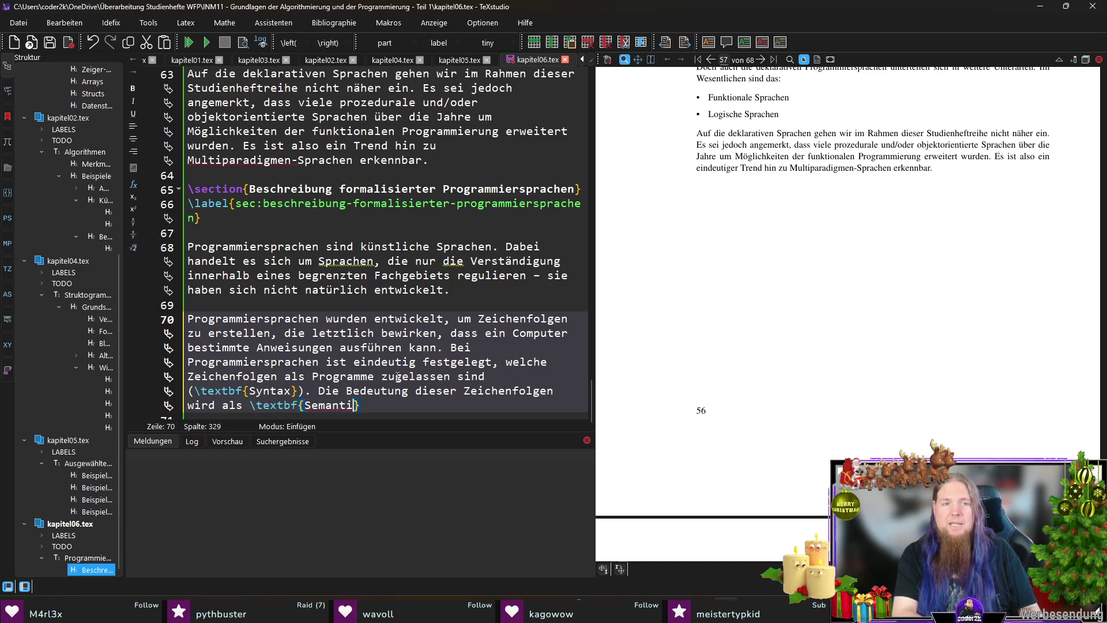
type(" bezeichnet.")
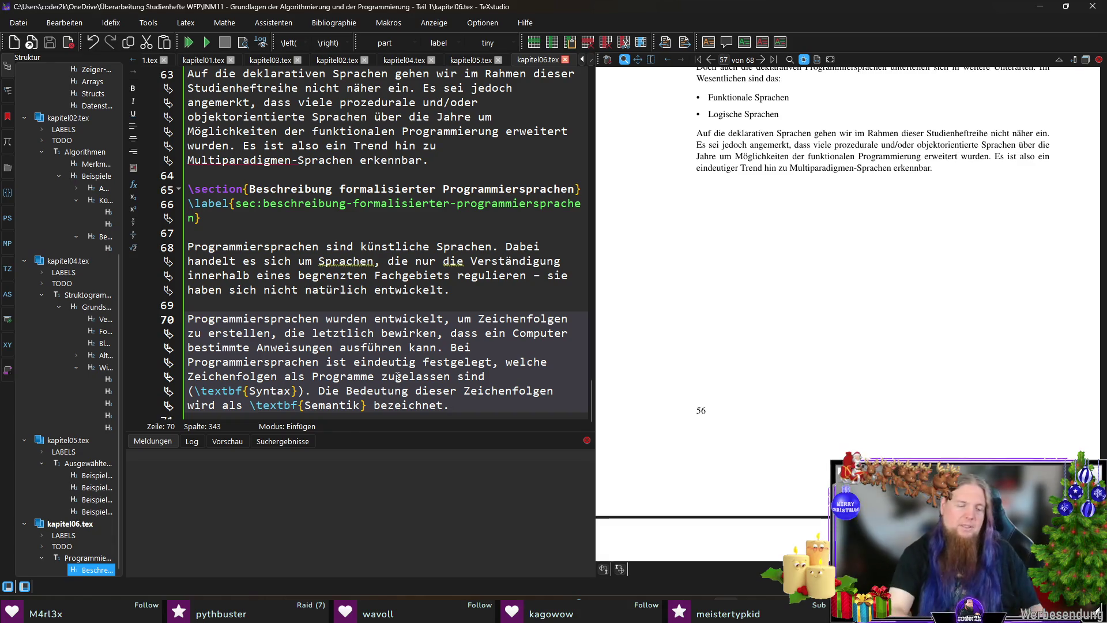
key("Return")
key("Return")
Step: Write the 'Abhängig von der verwendeten Programmiersprache…' sentence on imprecise semantics and save
type("Abhängig ")
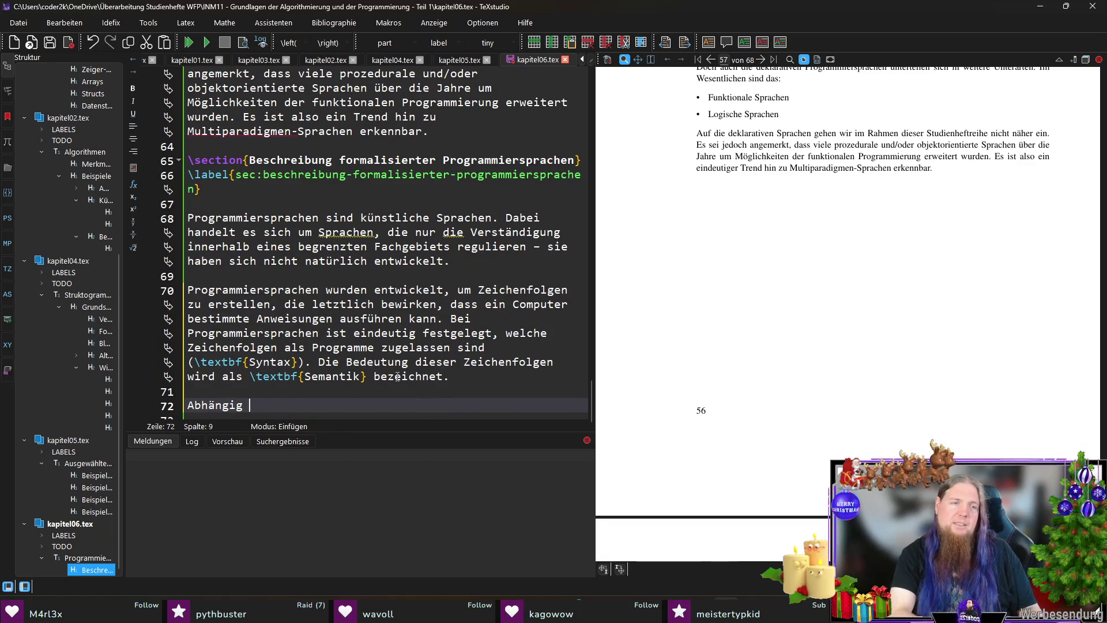
type("von der verwendeten Pr")
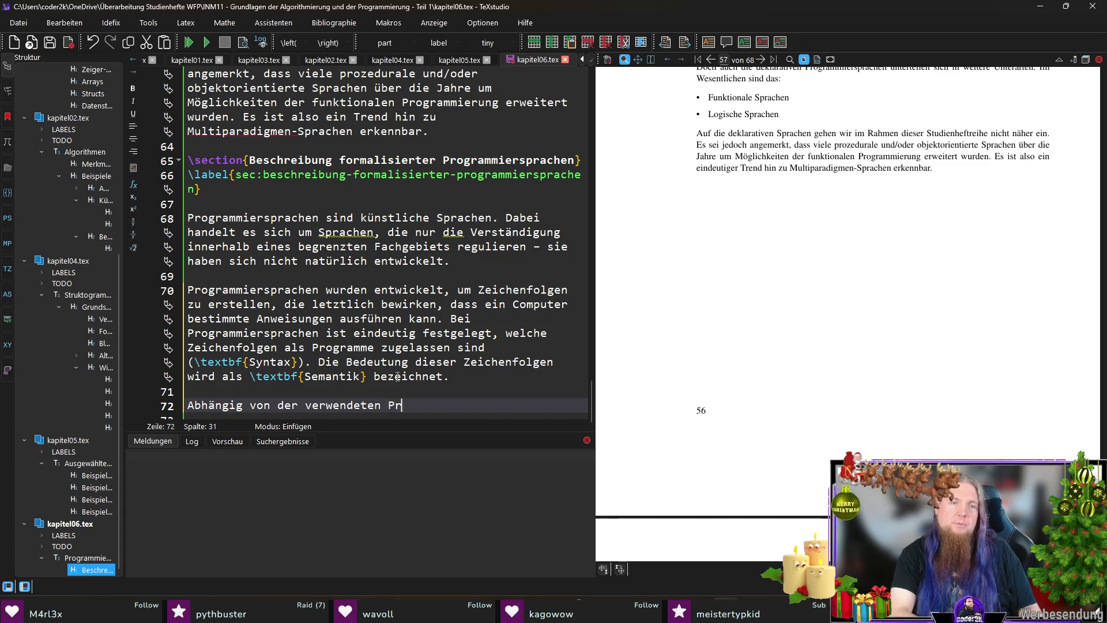
type("ogrammiersprache,")
key("BackSpace")
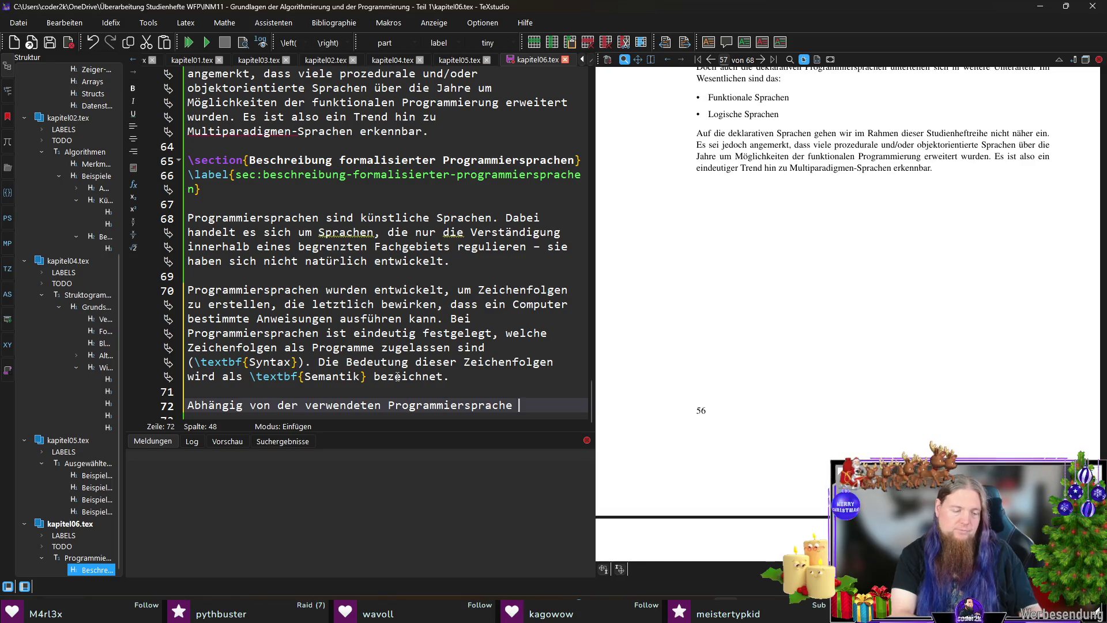
type("kann")
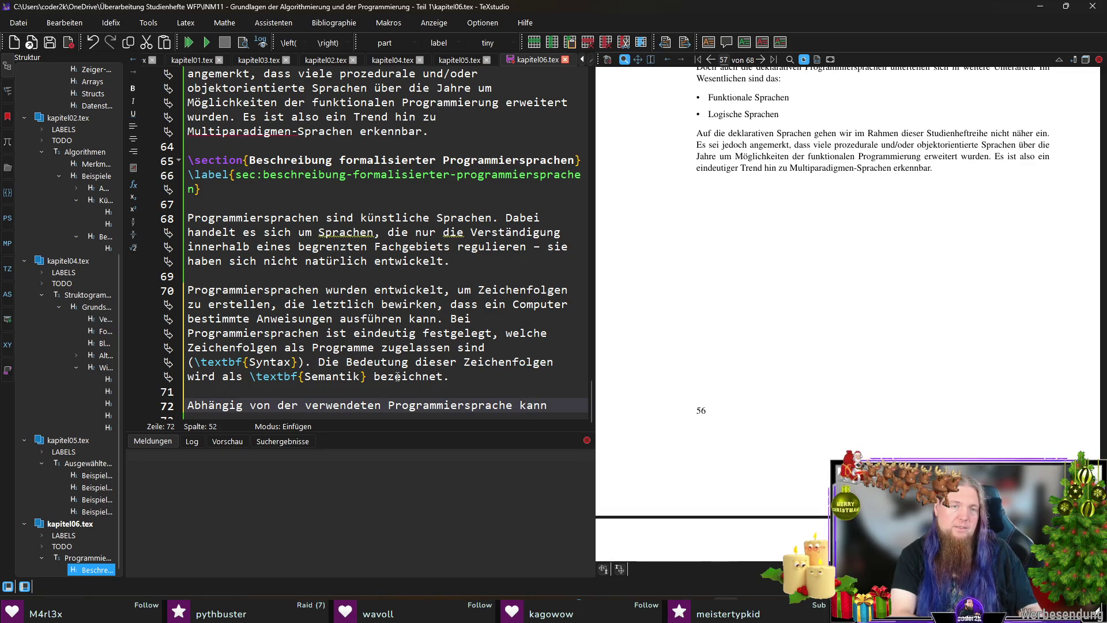
type(" es sein, dass die ")
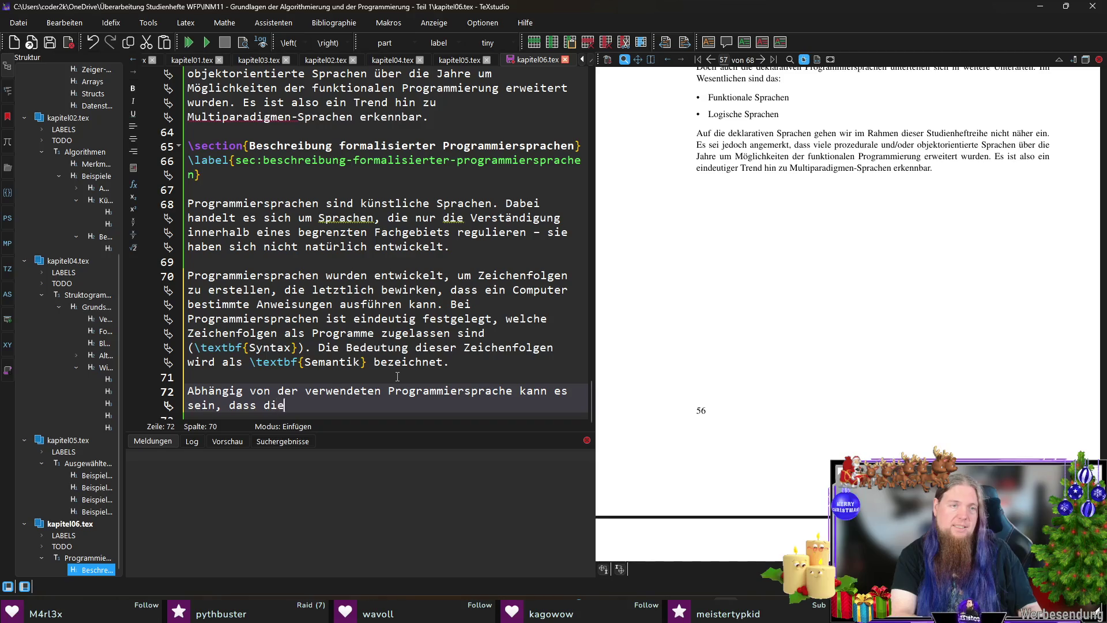
type("Semantik")
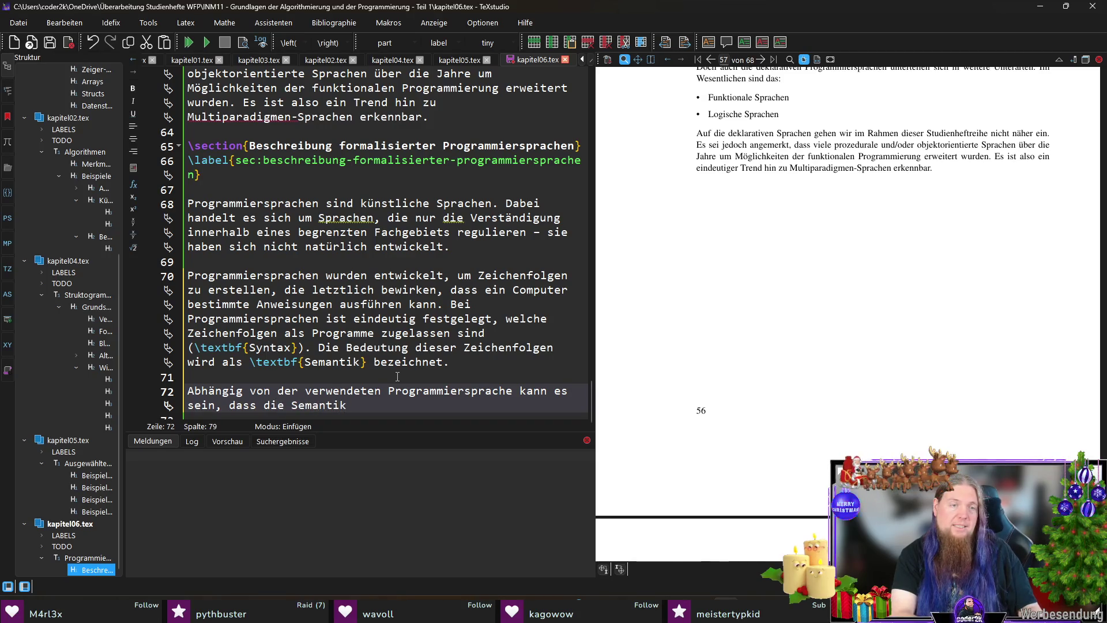
key("ctrl+BackSpace")
key("ctrl+BackSpace")
type("ein Progra")
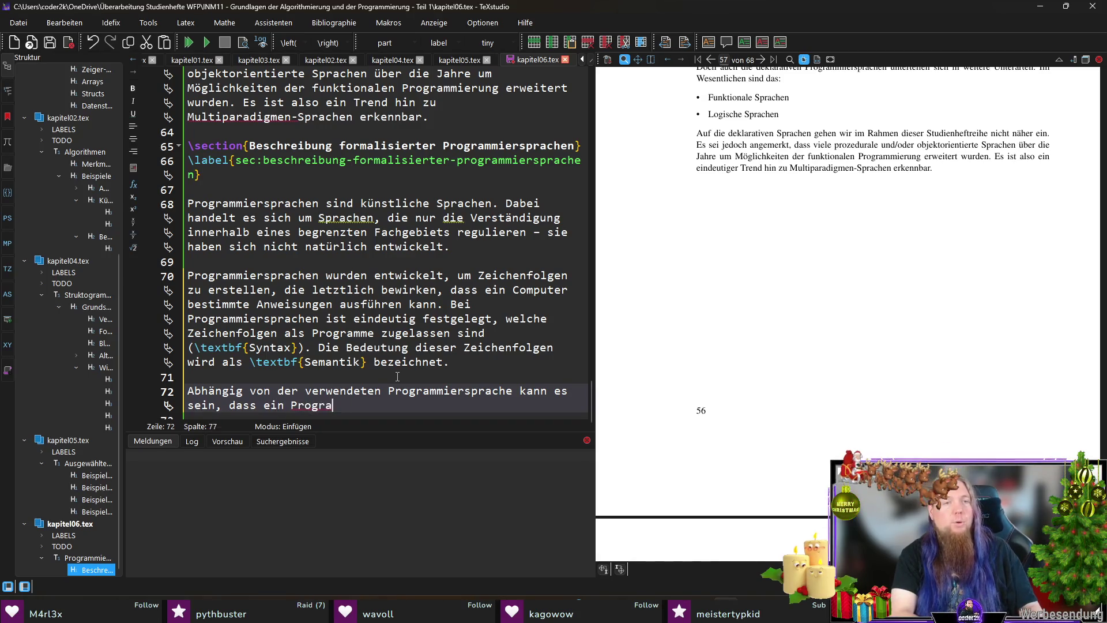
type("mm zwar synta")
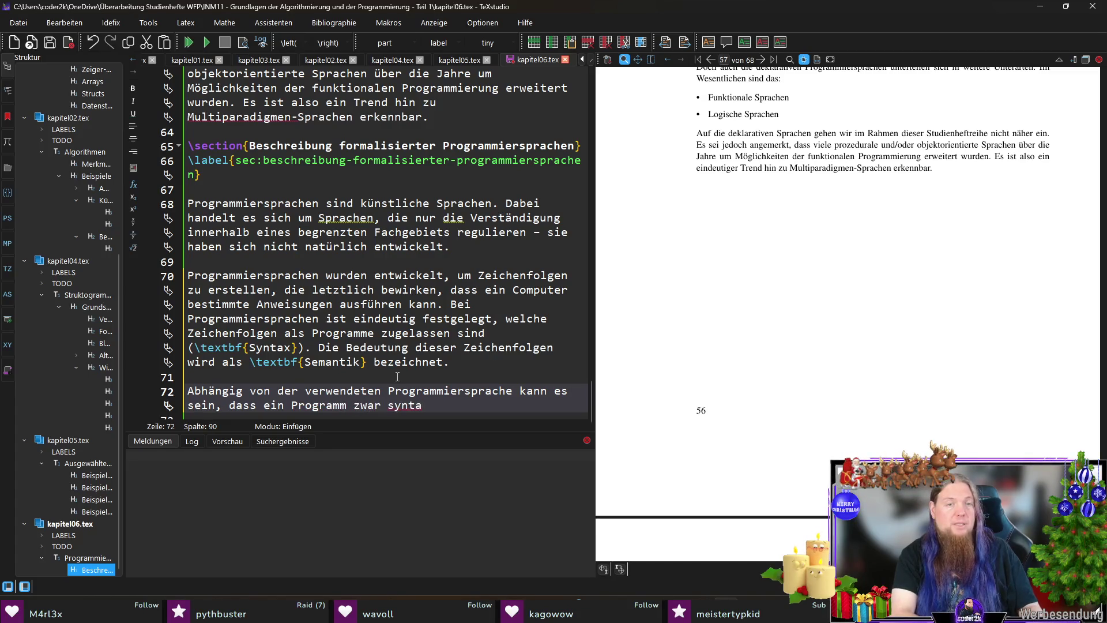
type("ktisch gültig si")
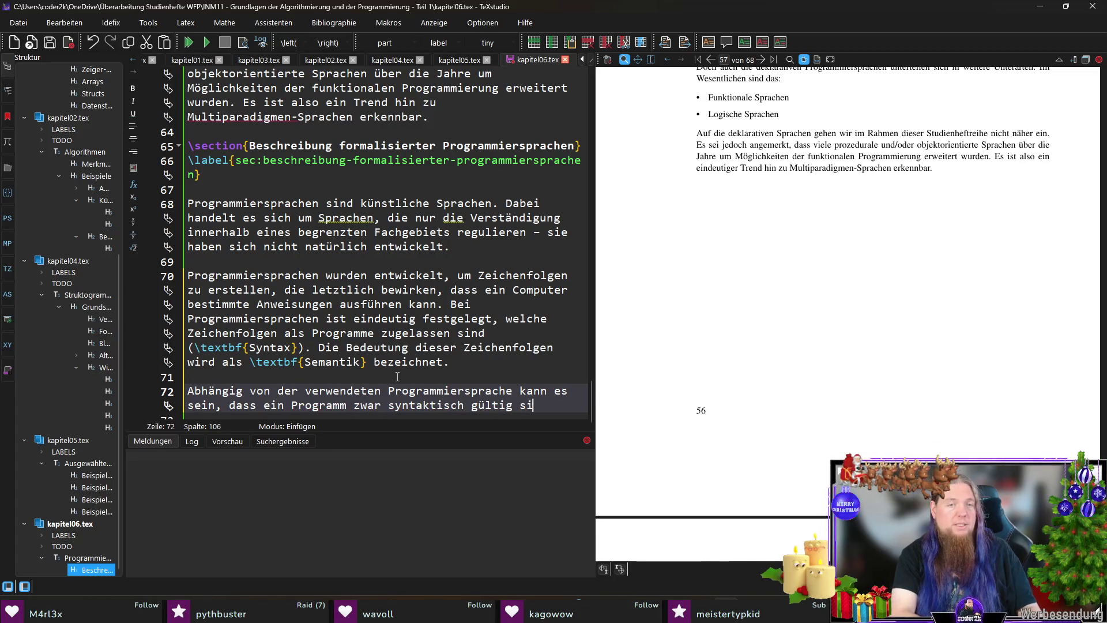
key("BackSpace")
key("BackSpace")
type("ist, se")
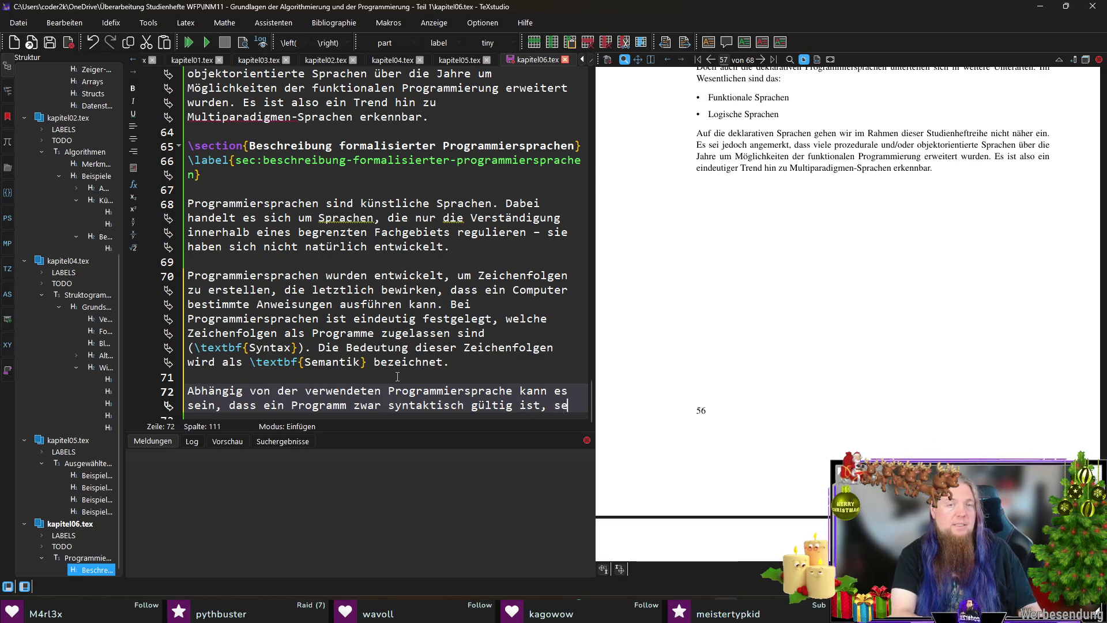
type("ine Semantik j")
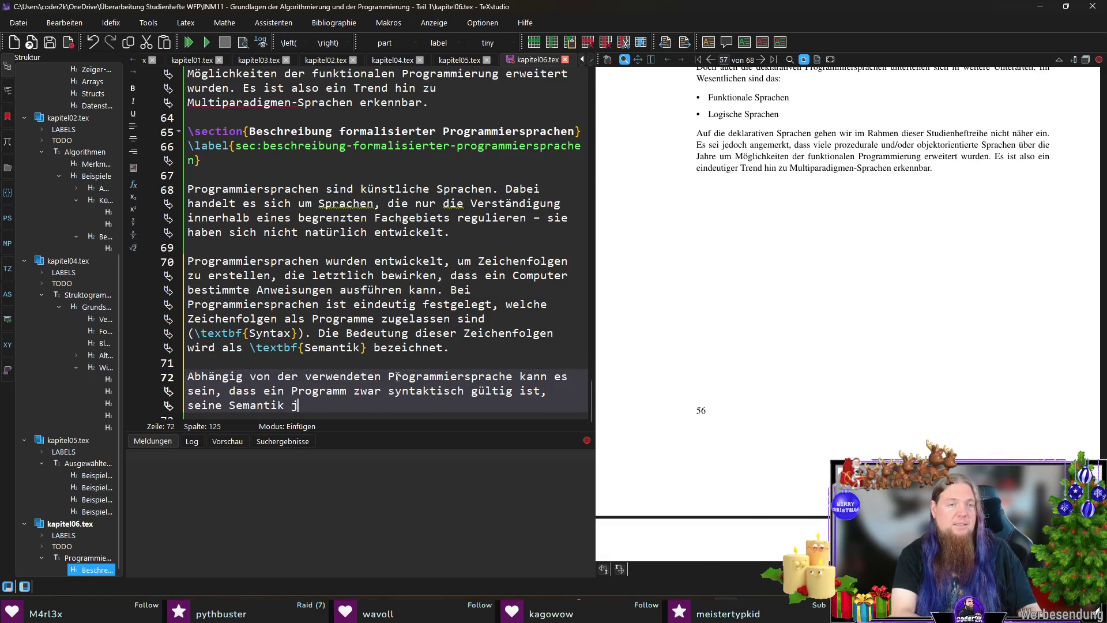
type("edoch nicht genau bestimmt.")
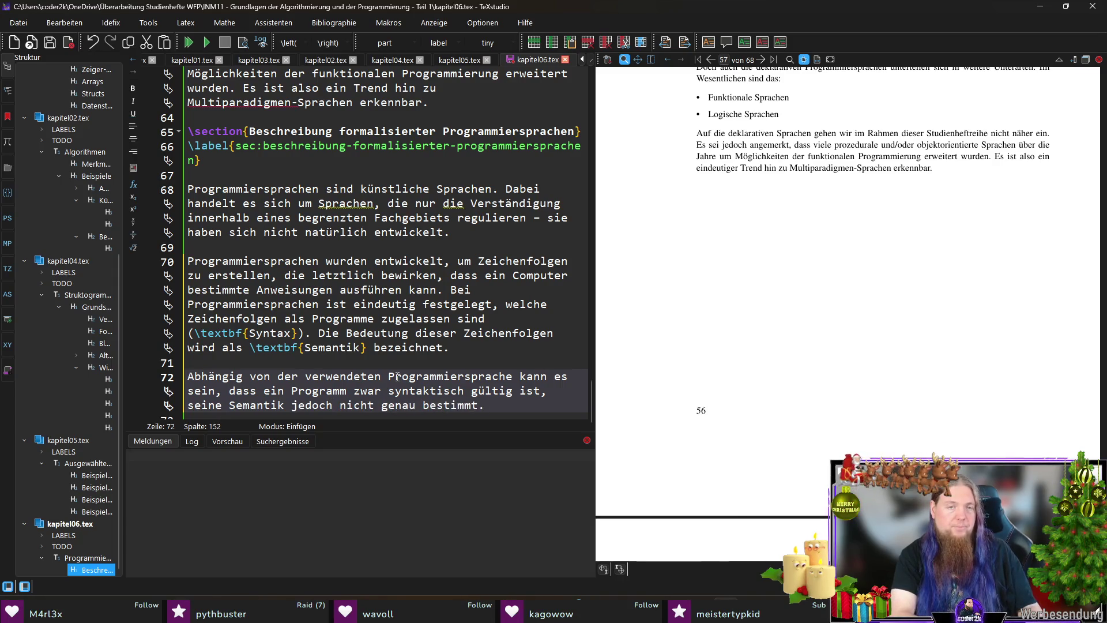
key("BackSpace")
type("ist.")
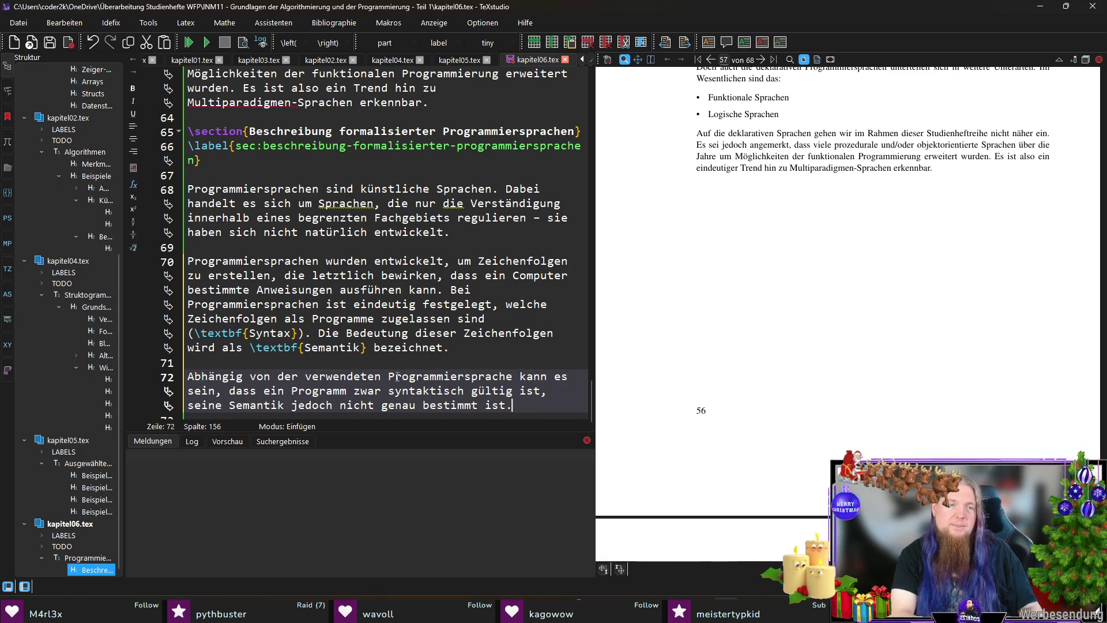
key("ctrl+s")
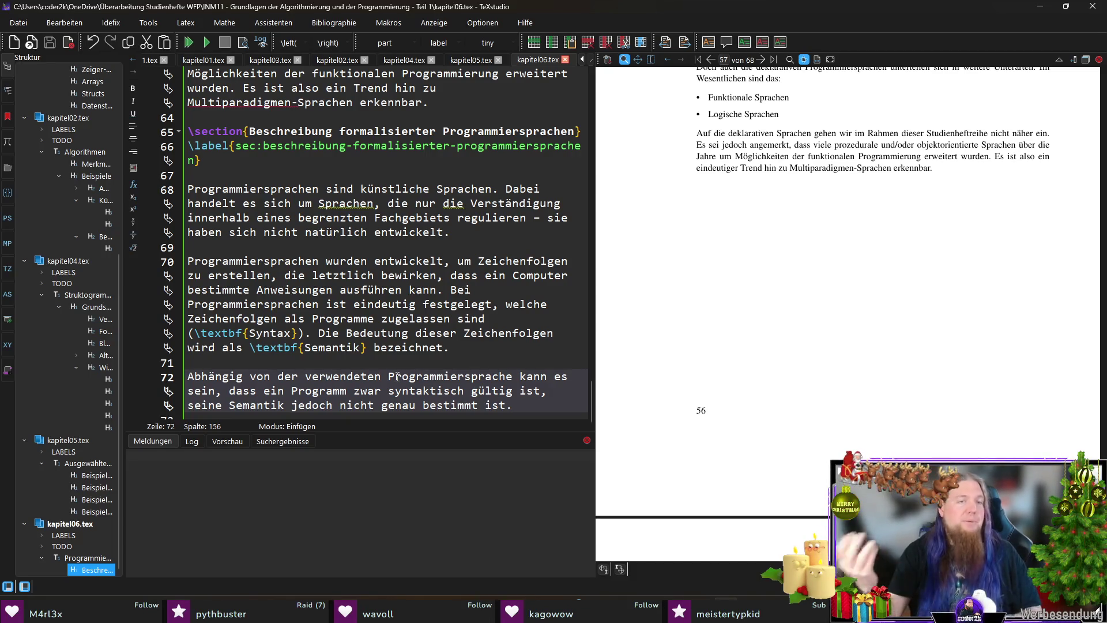
scroll(510, 278, "down", 1)
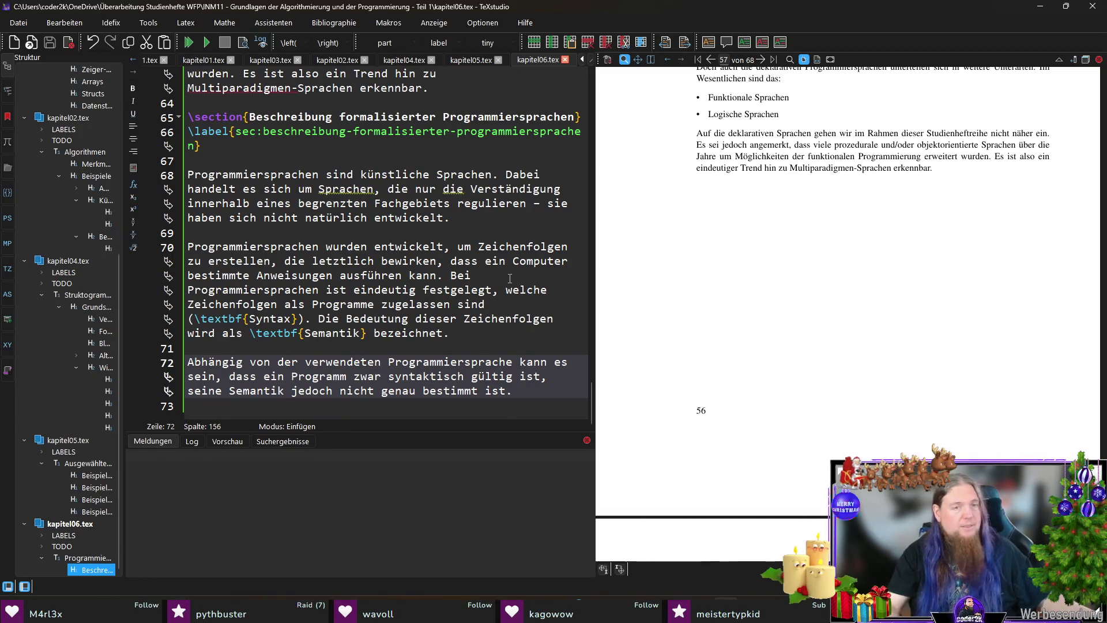
Step: Write a paragraph: syntax is described by an Alphabet (eine Menge von Zeichen) and Syntaxregeln
key("Return")
key("Return")
type("Die Syntax einer formal")
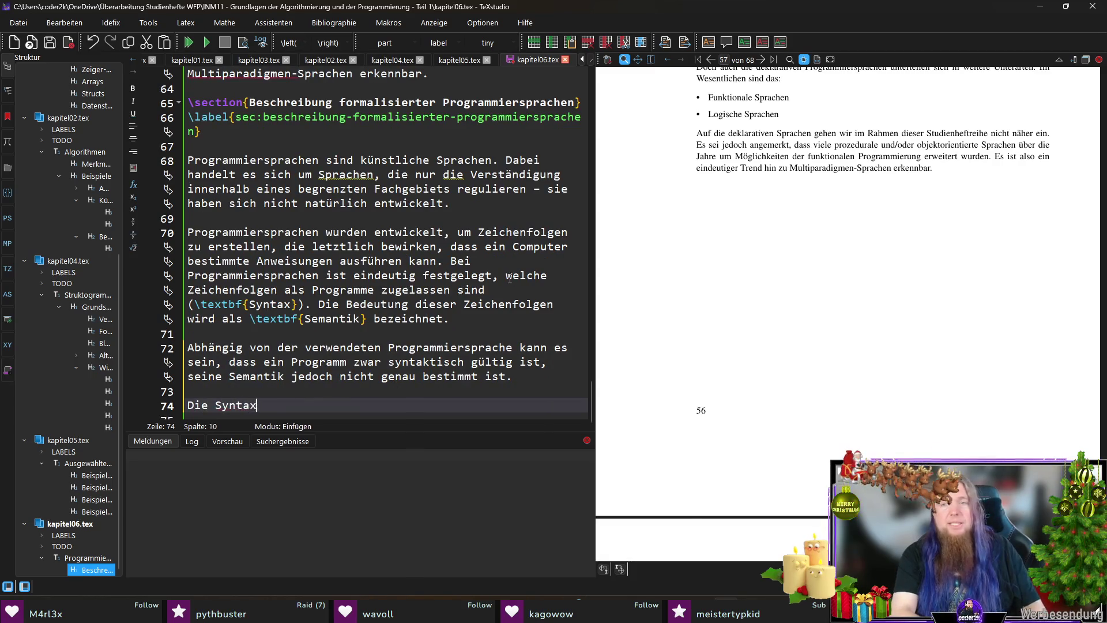
type("isie")
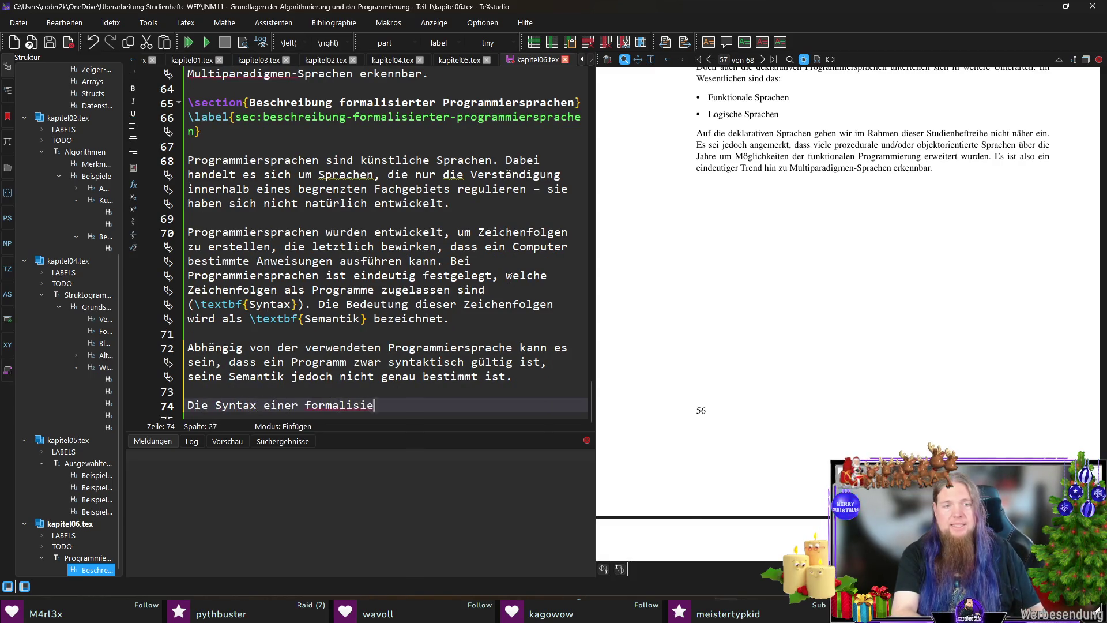
type("rten Programmiers")
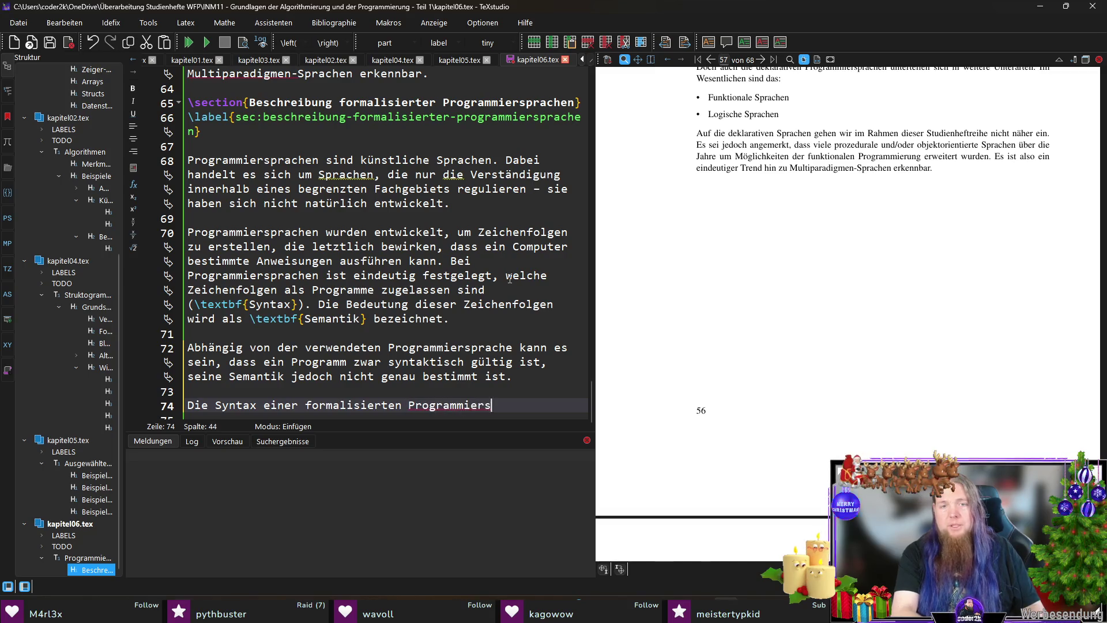
type("prache wird dur")
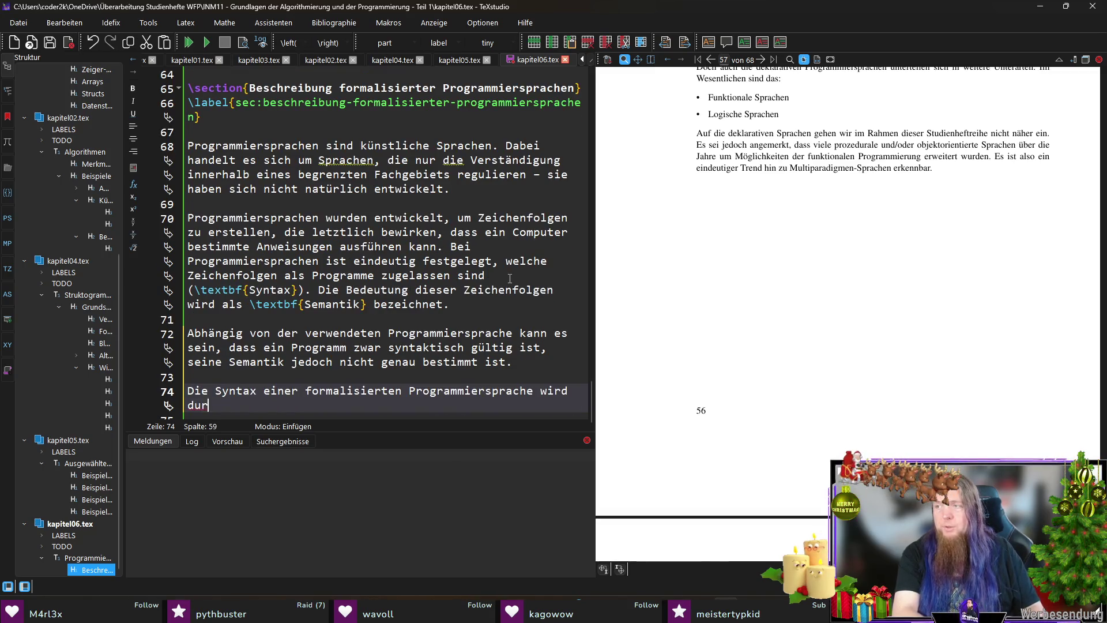
type("ch ein Alphabet, eine")
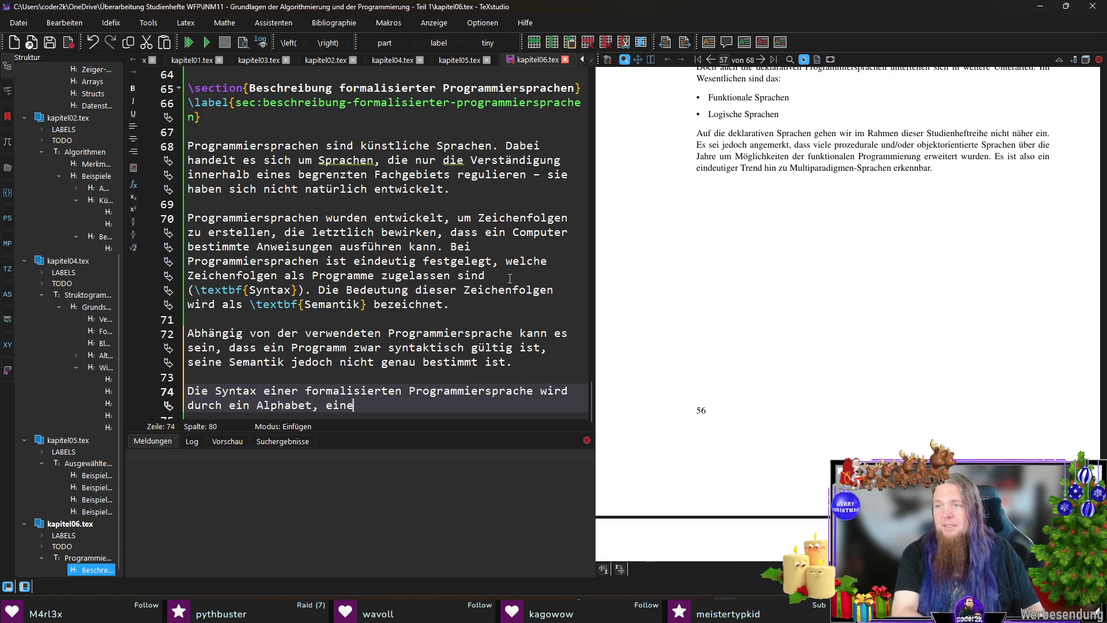
type(" Menge von zei")
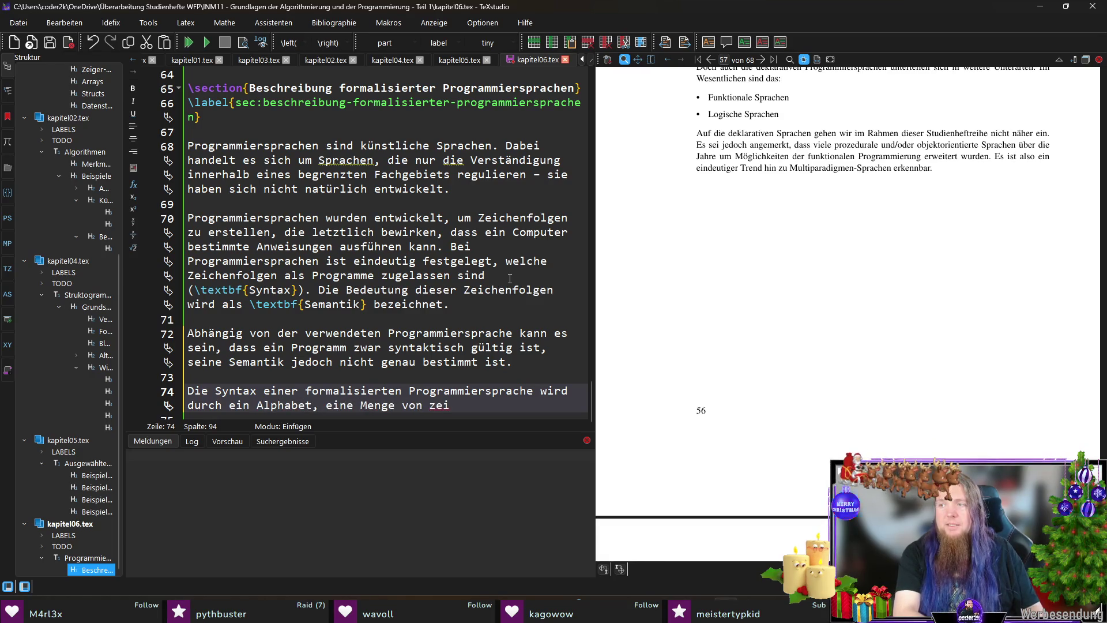
key("ctrl+BackSpace")
key("ctrl+BackSpace")
key("ctrl+BackSpace")
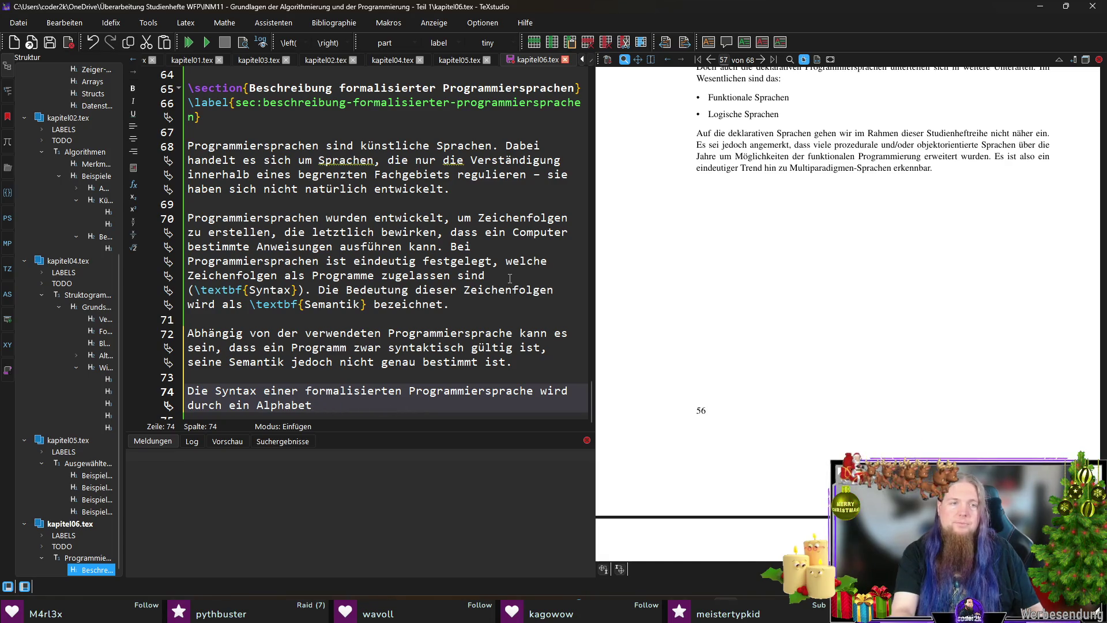
type("(eine Menge von Ze")
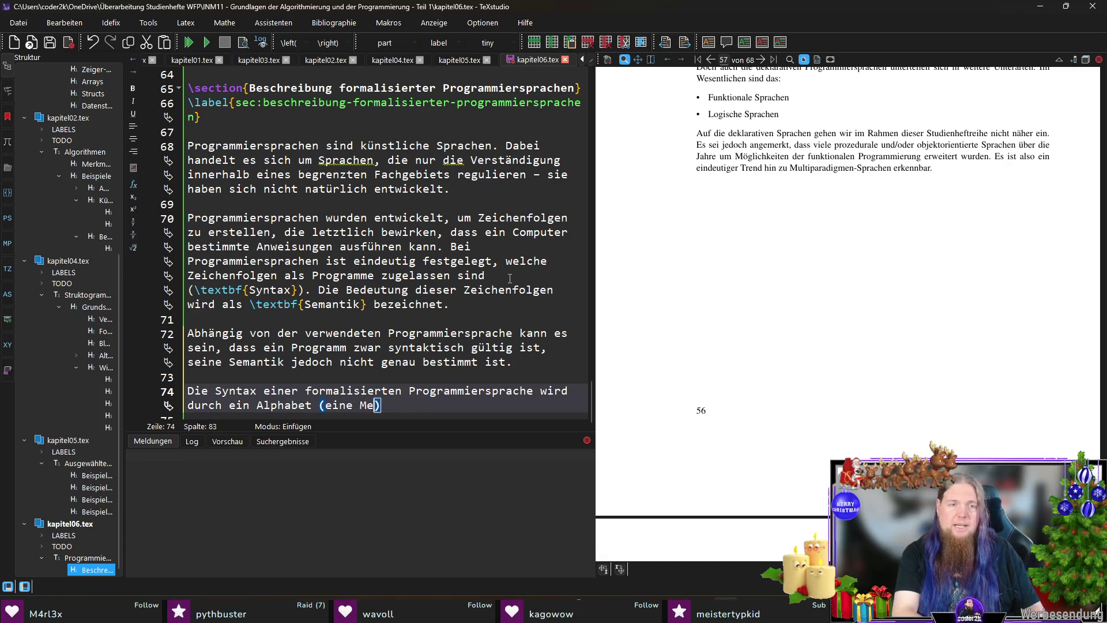
type("ichen)")
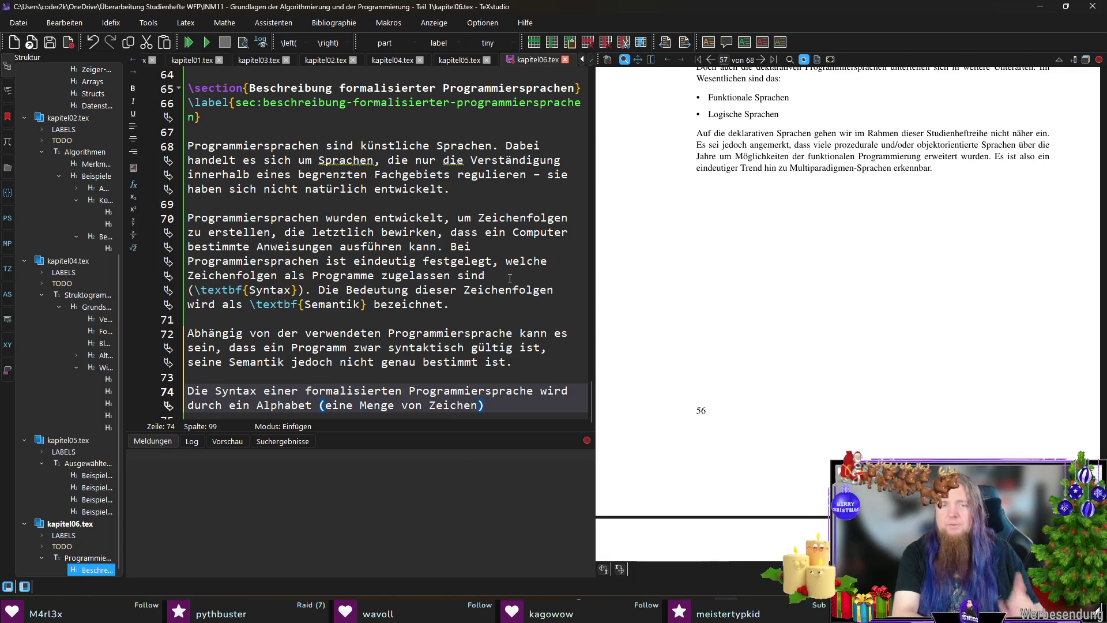
type(" und durch eine Menge v")
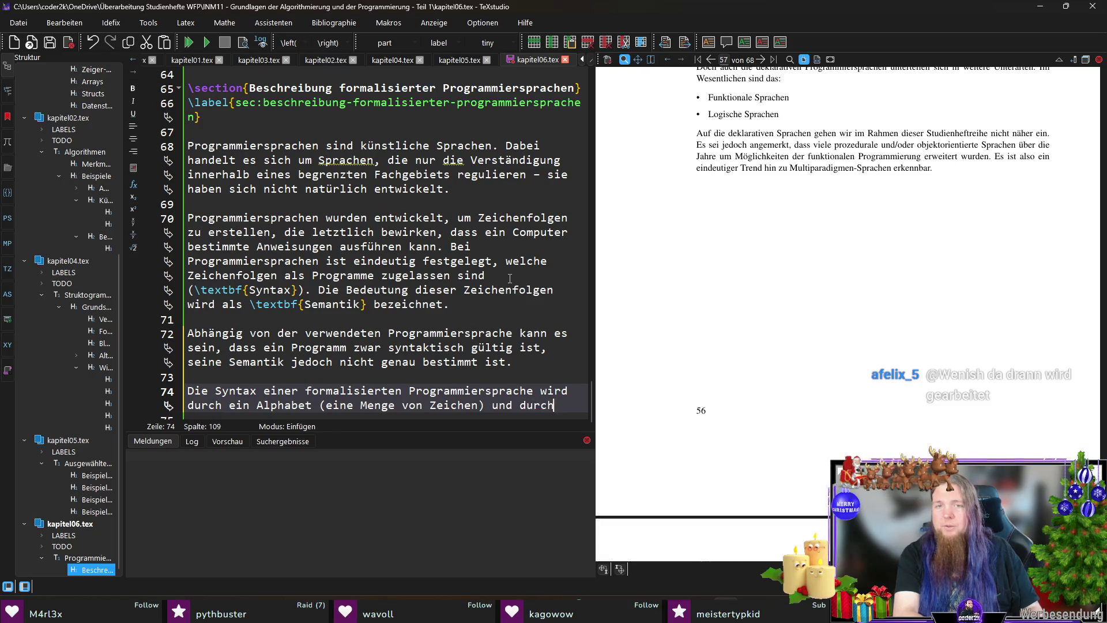
type("on Regeln")
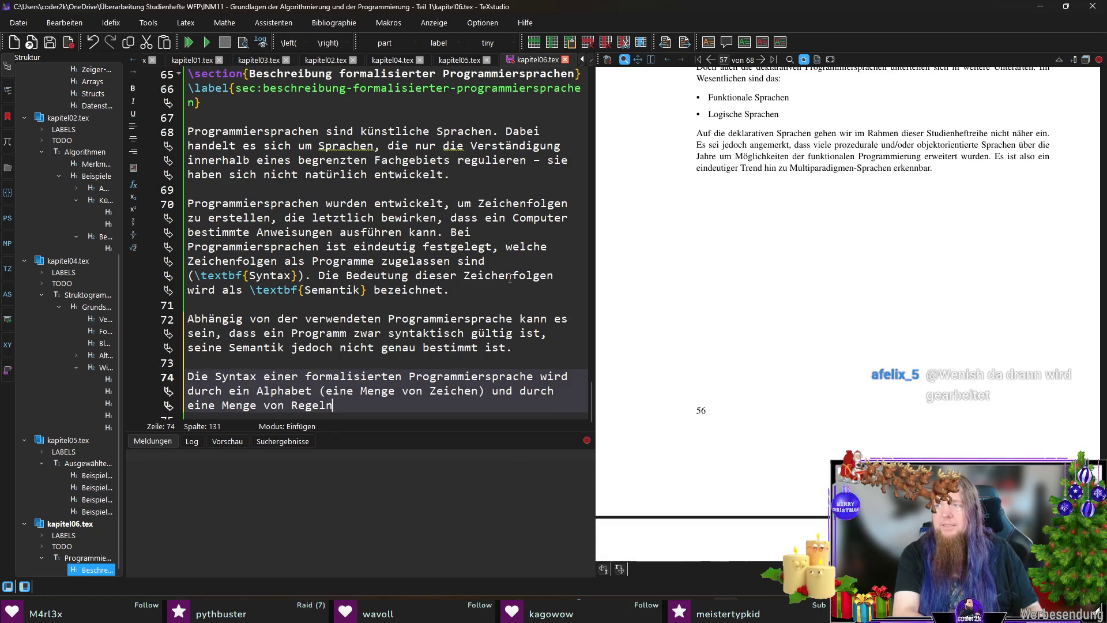
type(" (die Syntaxregeln) beschriebe")
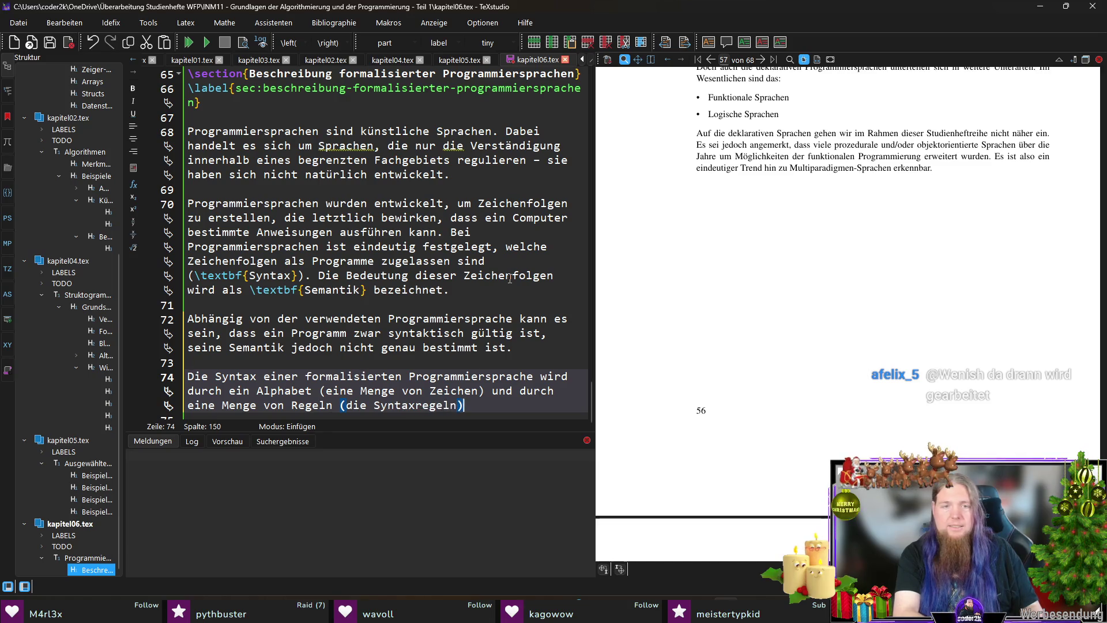
type("n.")
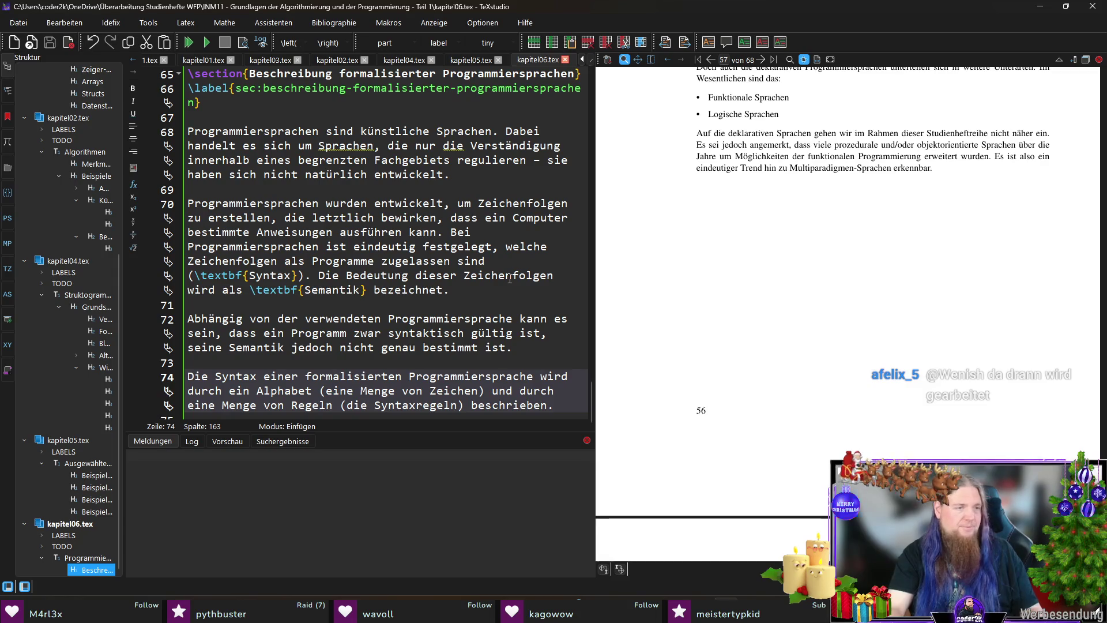
key("Return")
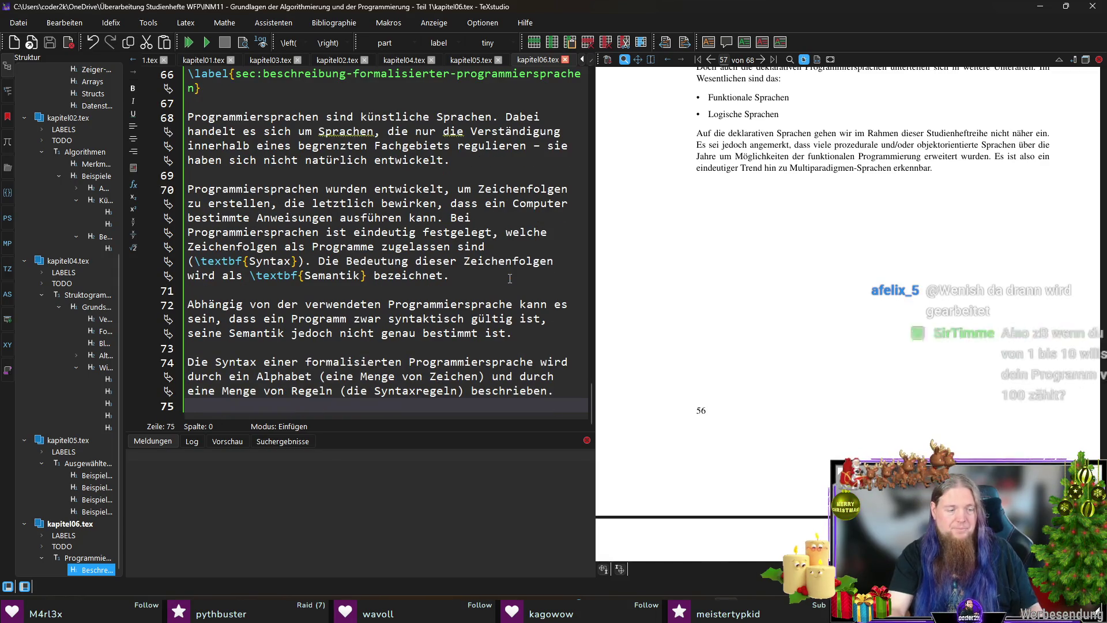
Step: Recompile with pdflatex (F5) so the preview shows the new syntax sentence on page 56
key("F5")
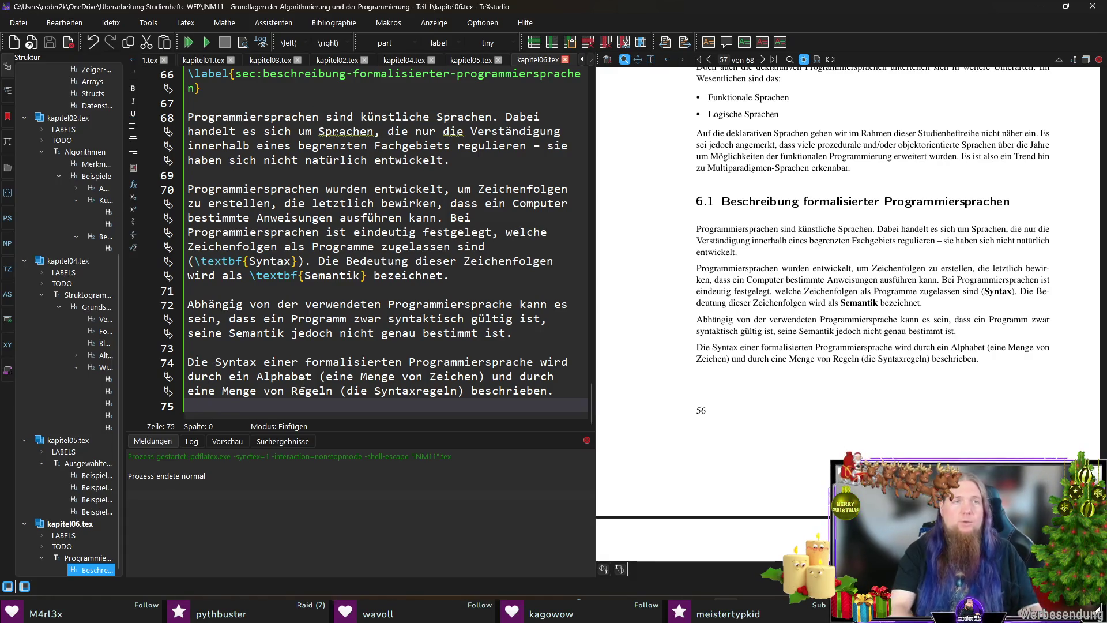
Step: Add a new subsection heading 'Alphabet und Syntaxregeln' below the paragraph
key("Return")
key("Return")
type("\\subse")
key("Return")
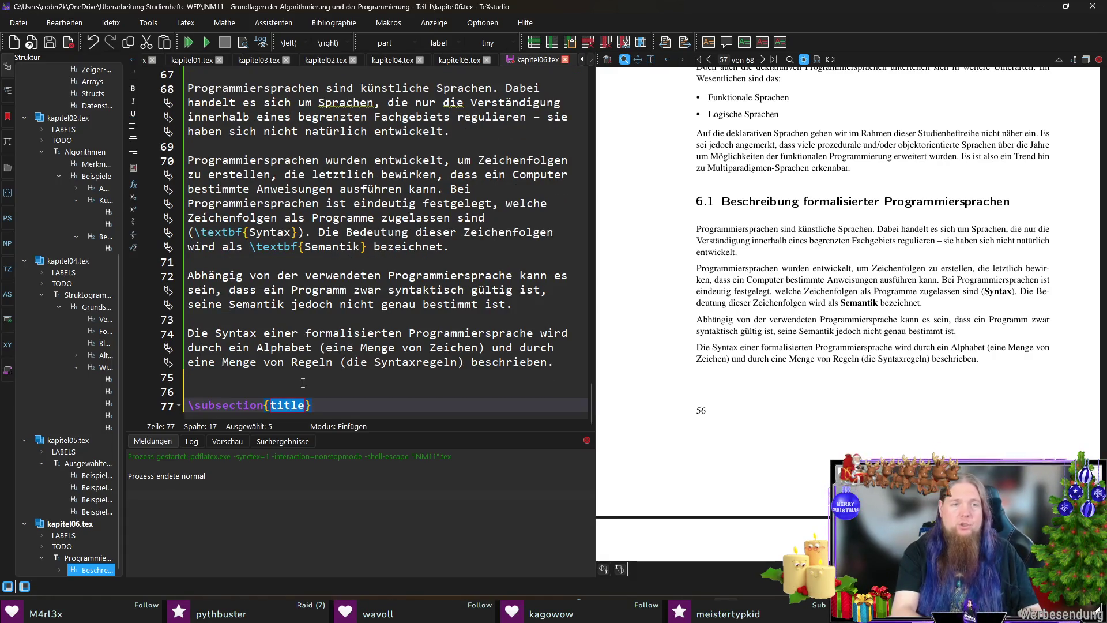
type("Alphabet und Synta")
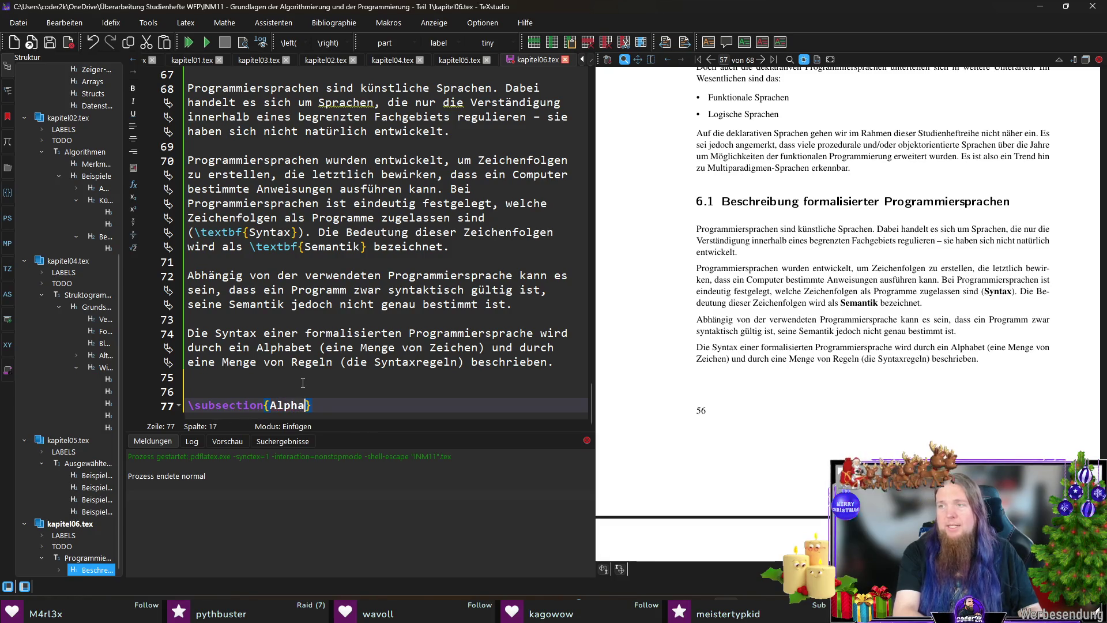
type("xregeln}")
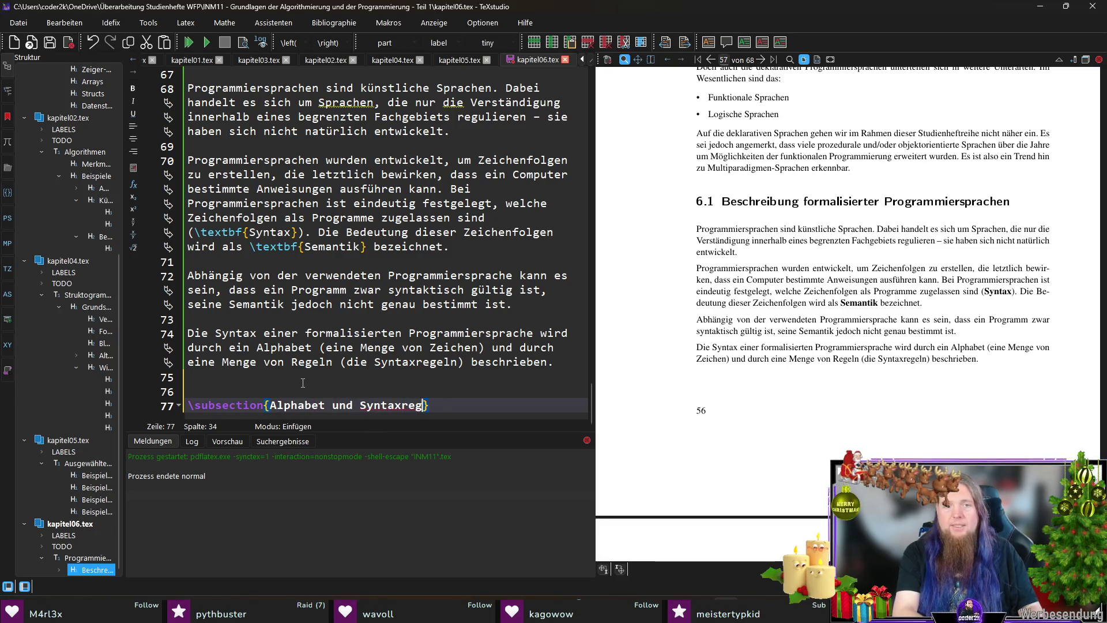
key("Return")
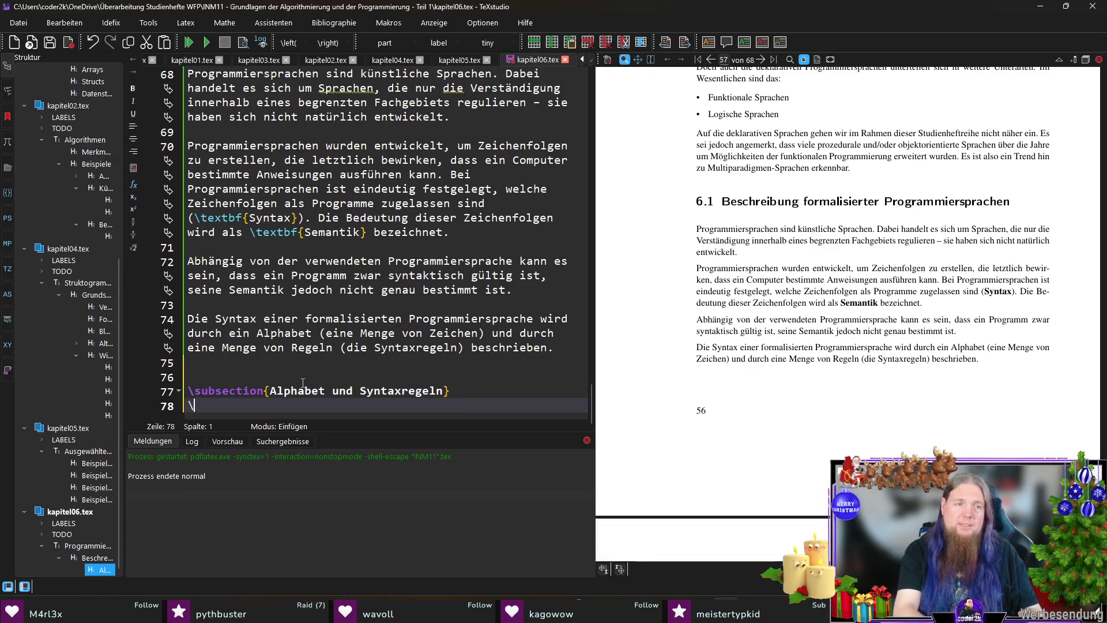
Step: Label the subsection 'subsec:alphabet-und-syntaxregeln' and close the git terminal
type("\\label")
key("Return")
type("subsec:alphabet")
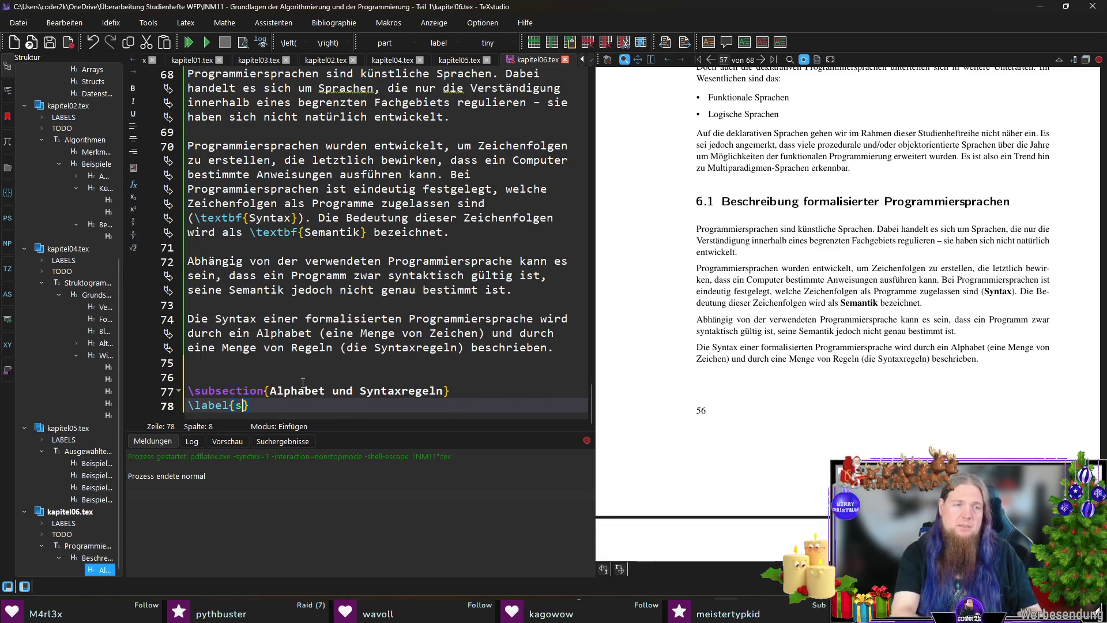
type("-und-syntaxregeln")
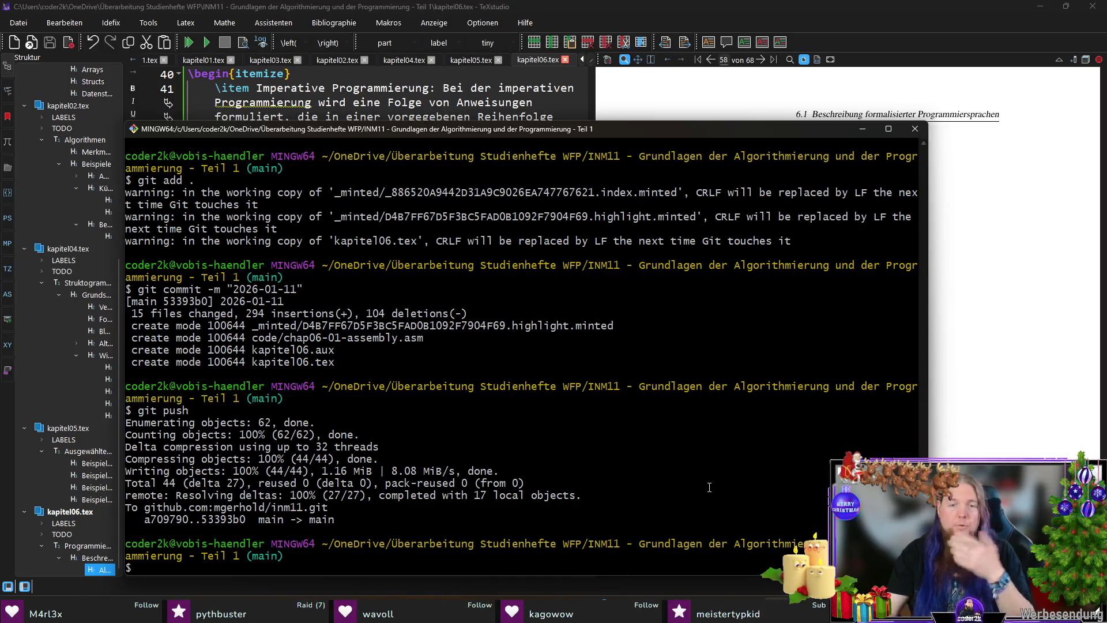
key("super+Down")
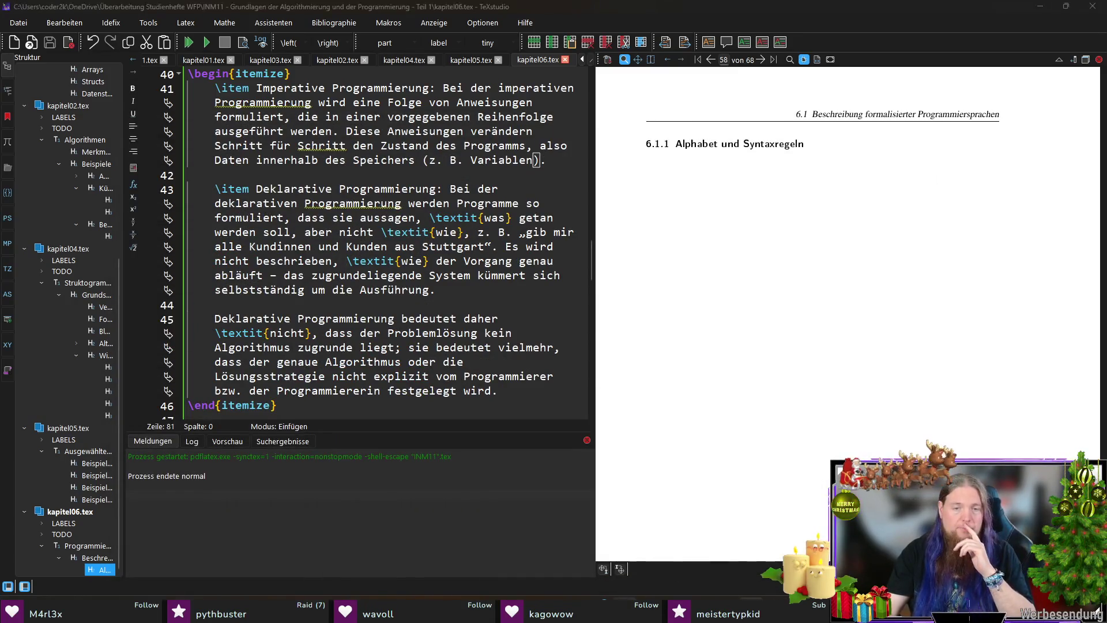